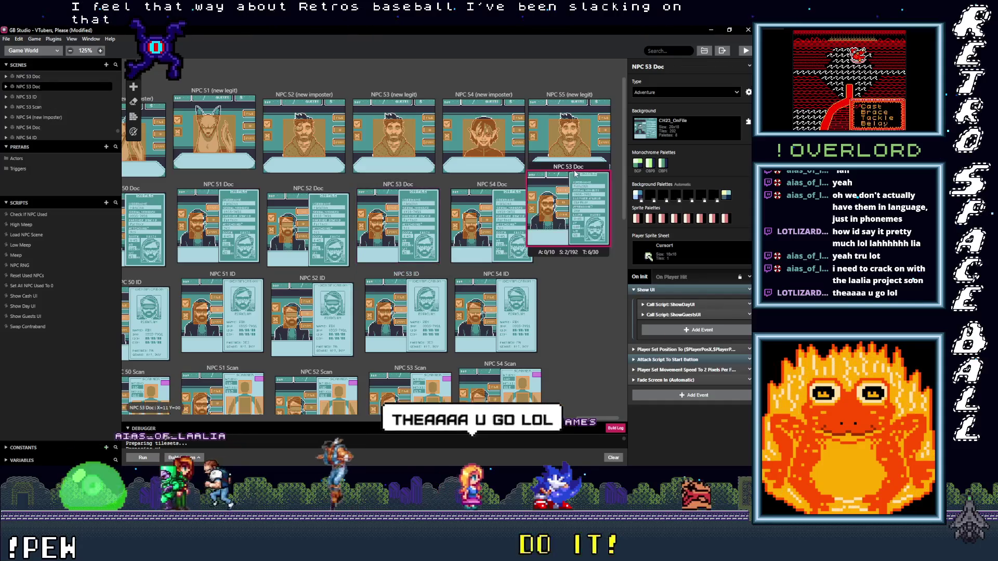
Place copies beside NPC 54 Doc and NPC 54 ID, naming them NPC 55 Doc and NPC 55 ID
left_click(587, 188)
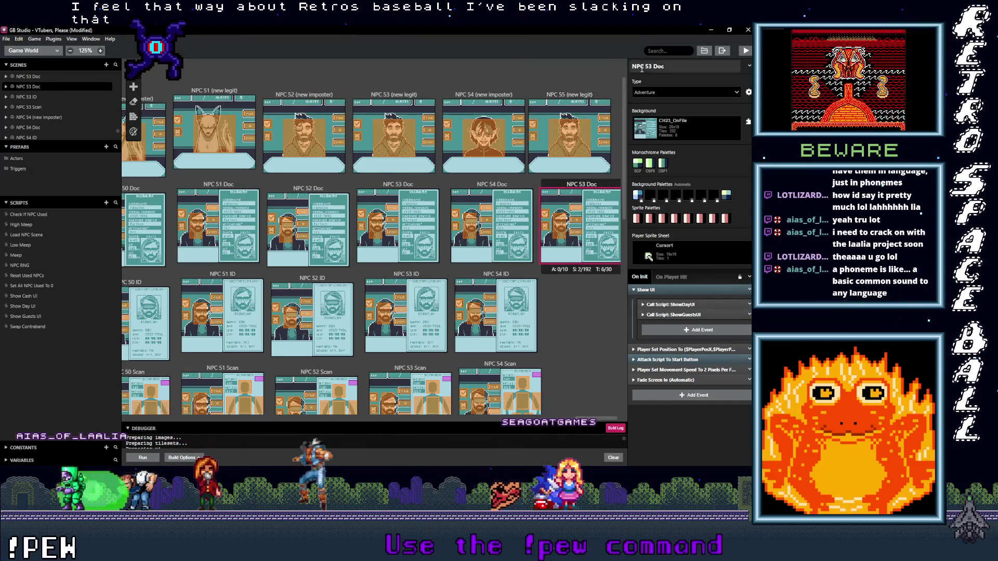
type("5")
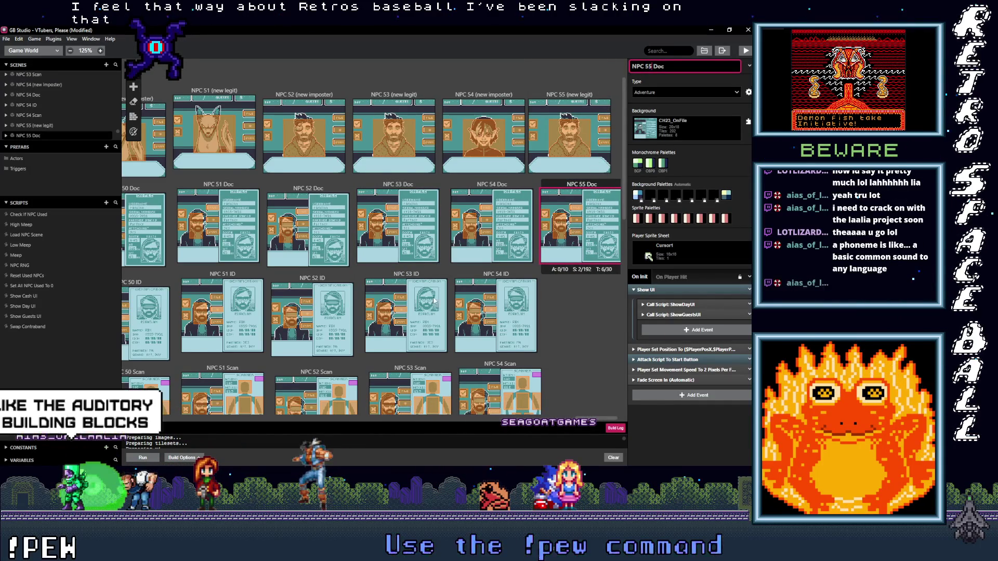
left_click(401, 282)
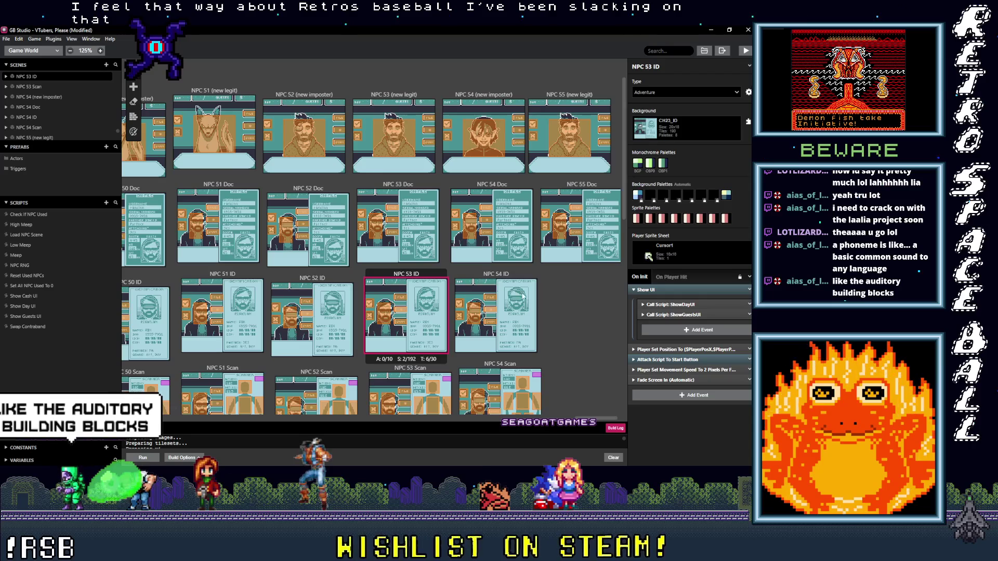
key("ctrl+v")
left_click(574, 275)
left_click_drag(575, 276, 596, 289)
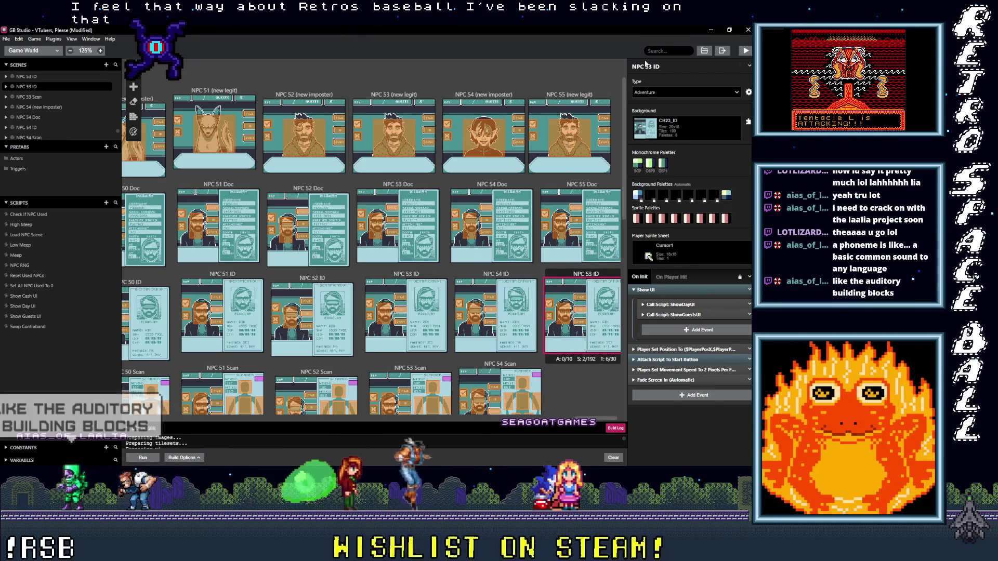
type("5")
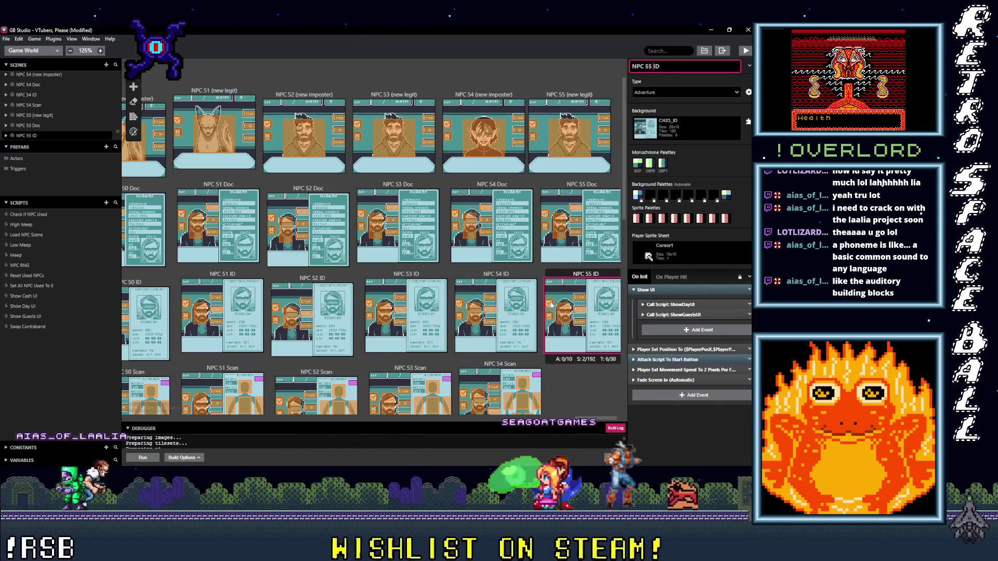
Duplicate NPC 54 Scan beside itself as NPC 55 Scan
scroll(556, 290, "down", 5)
left_click(500, 201)
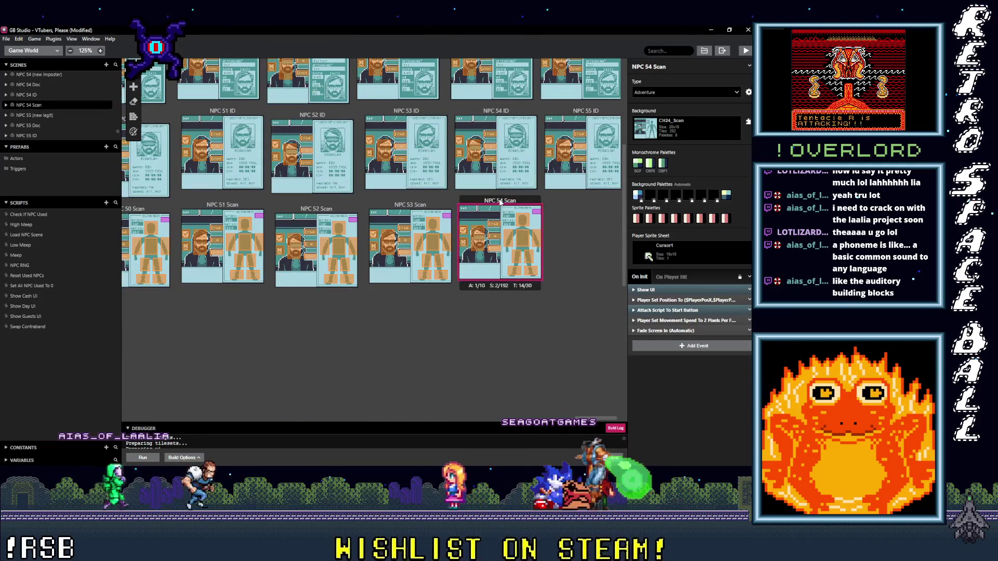
left_click_drag(507, 201, 597, 202)
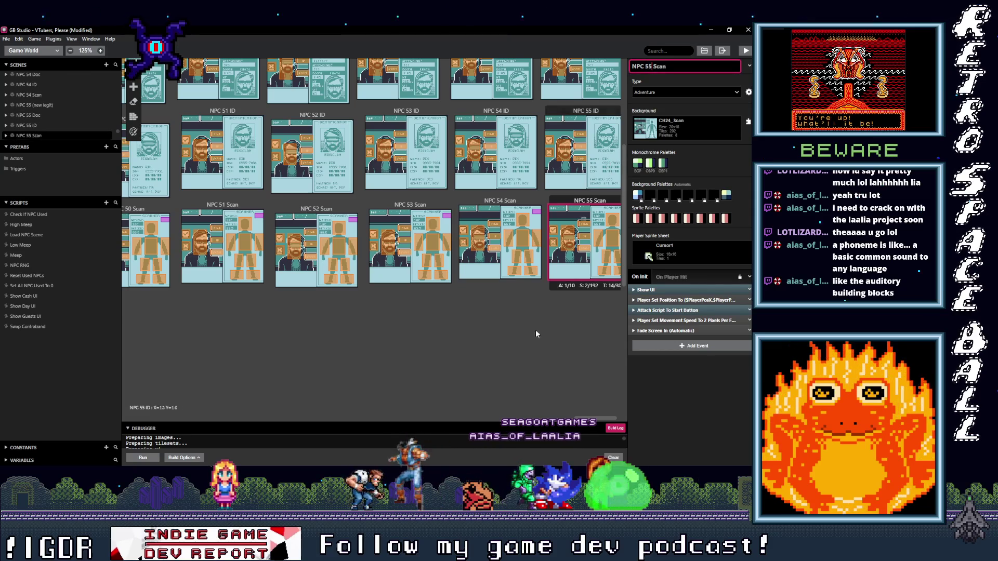
scroll(569, 344, "up", 4)
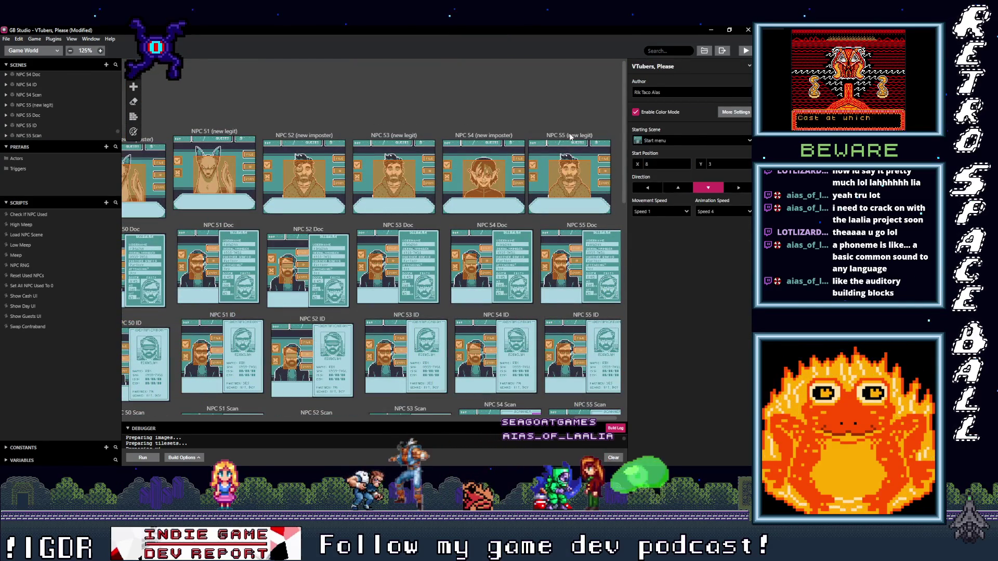
Set the NPC 55 (new legit) scene's background to CH55_Fullscreen
left_click(576, 137)
left_click_drag(577, 138, 580, 137)
left_click(686, 127)
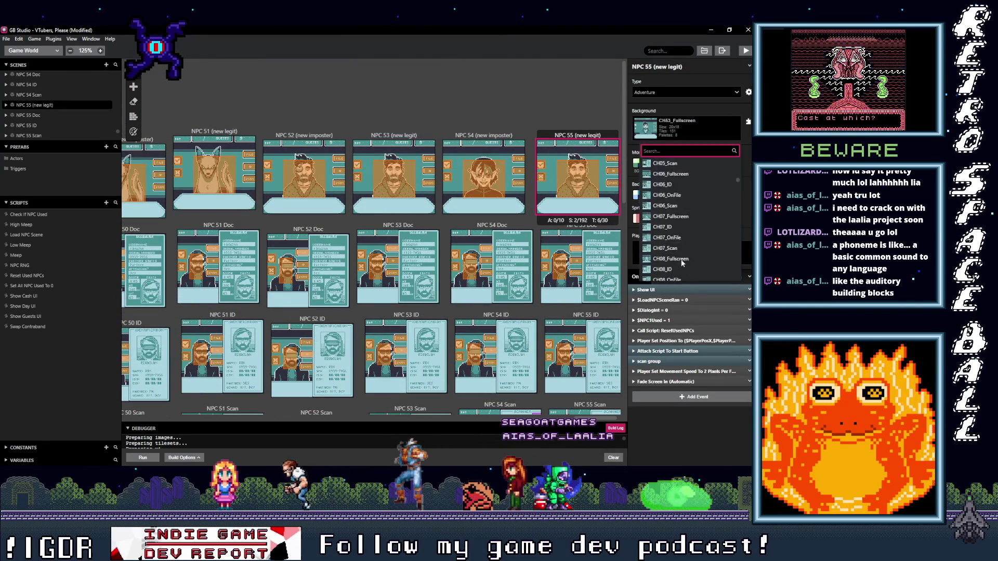
scroll(681, 260, "down", 20)
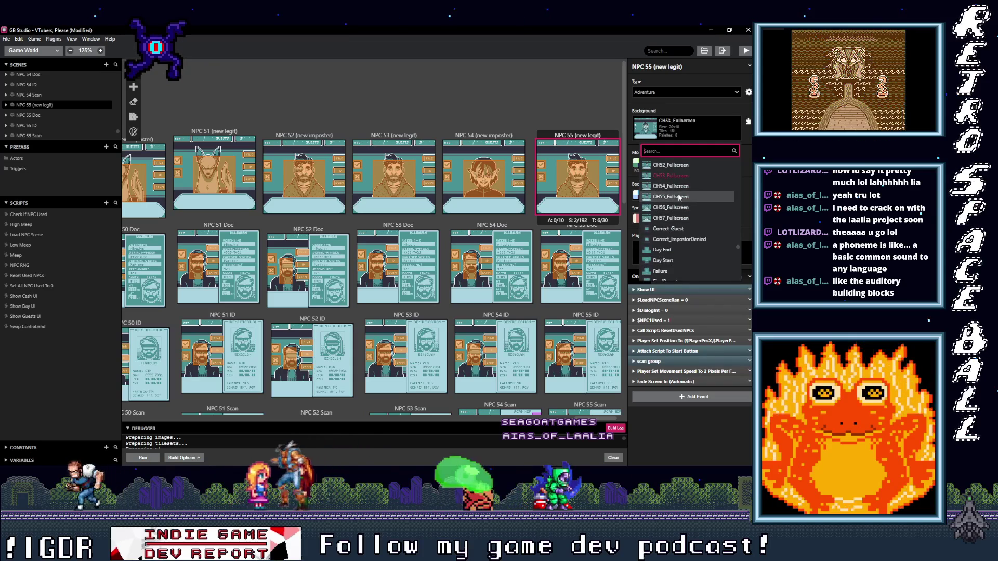
left_click(679, 195)
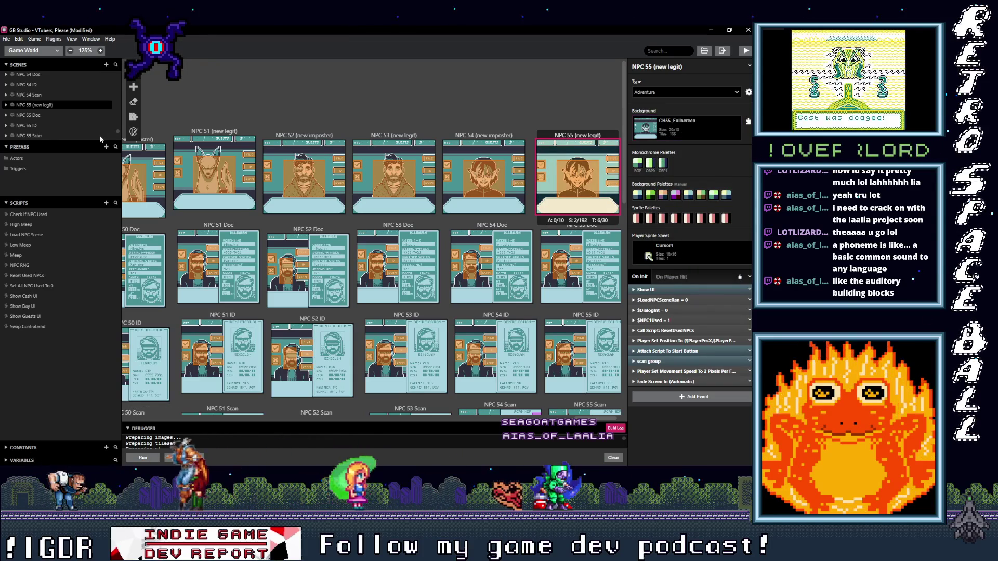
left_click(133, 132)
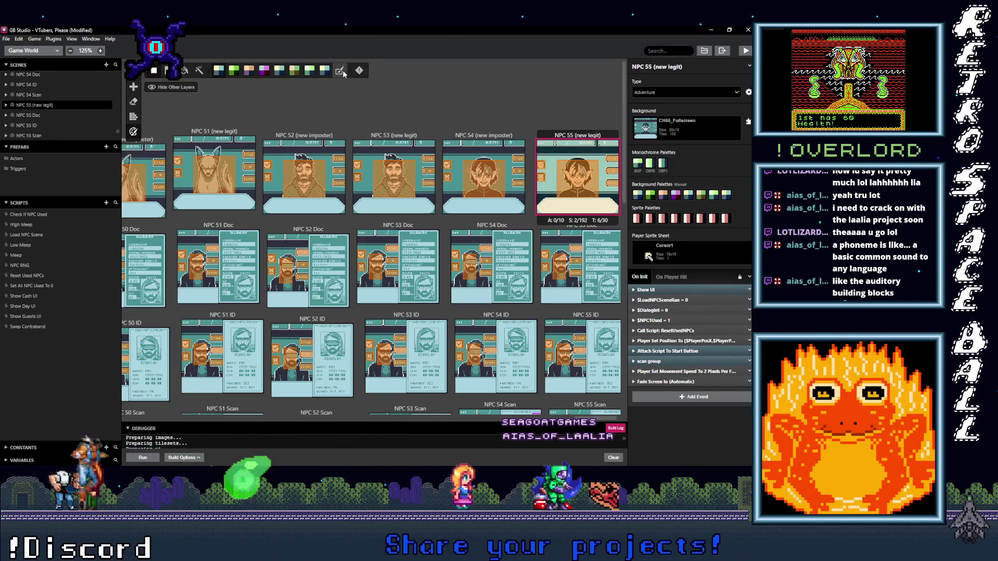
Paste a duplicate of the NPC 54 (new imposter) scene
scroll(590, 356, "right", 1)
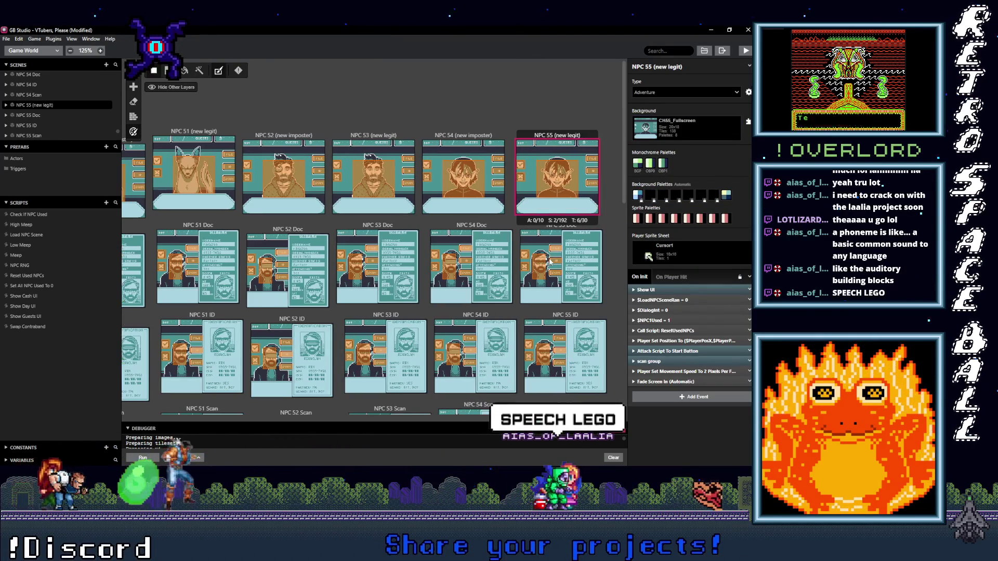
left_click(460, 138)
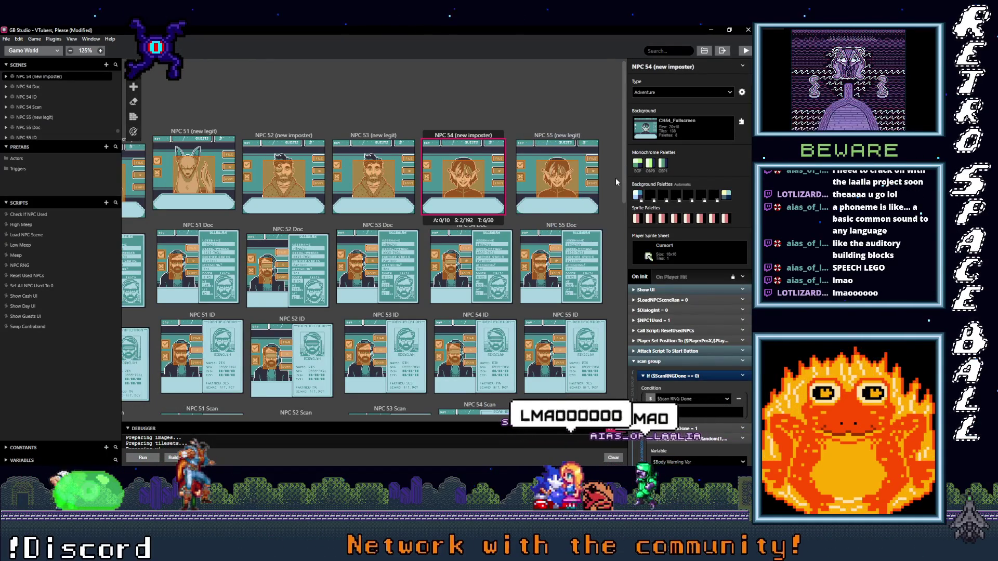
key("ctrl+v")
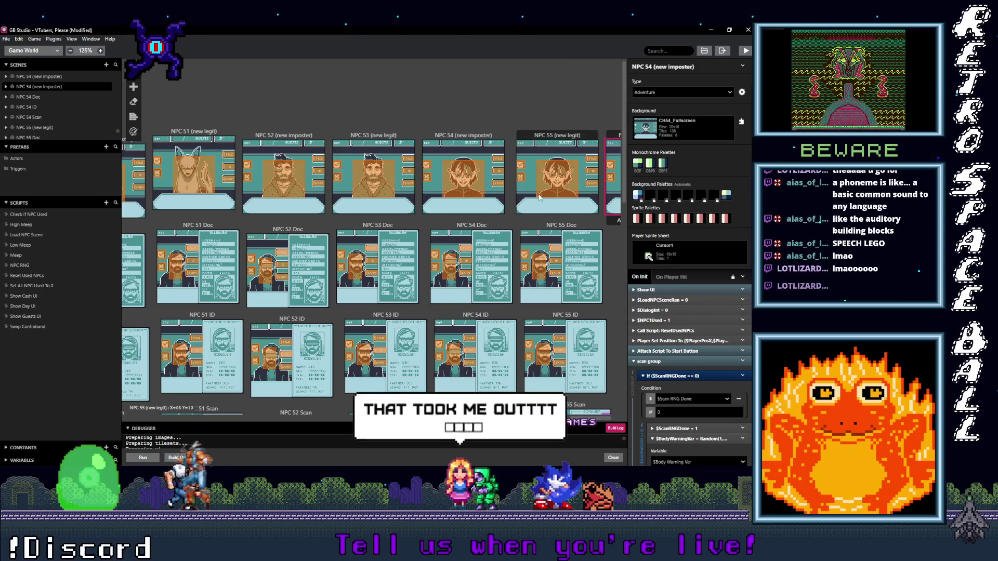
scroll(540, 197, "up", 5)
scroll(539, 197, "up", 2)
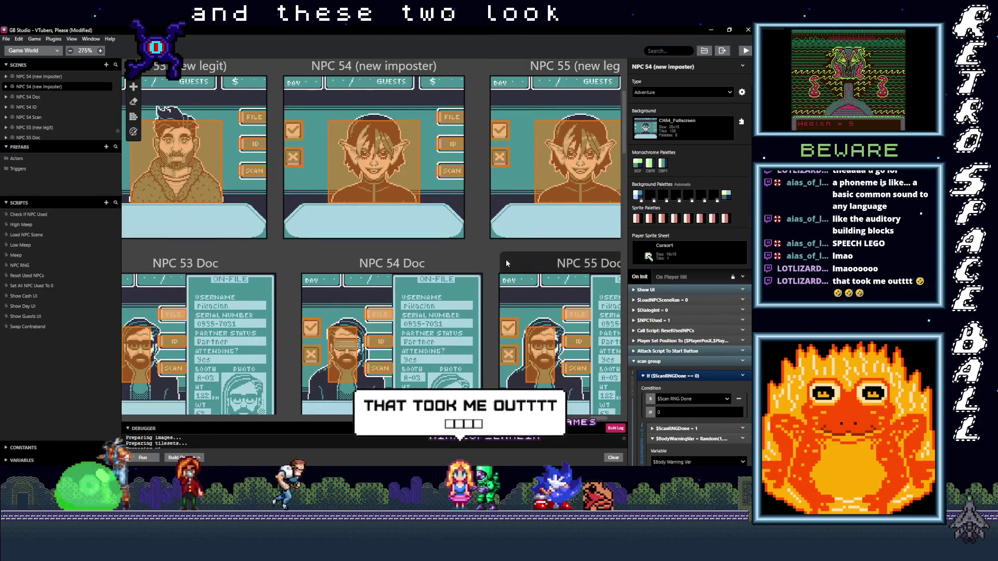
Change the copied imposter scene's number from 54 to 56, making it NPC 56 (new imposter)
left_click_drag(503, 253, 460, 263)
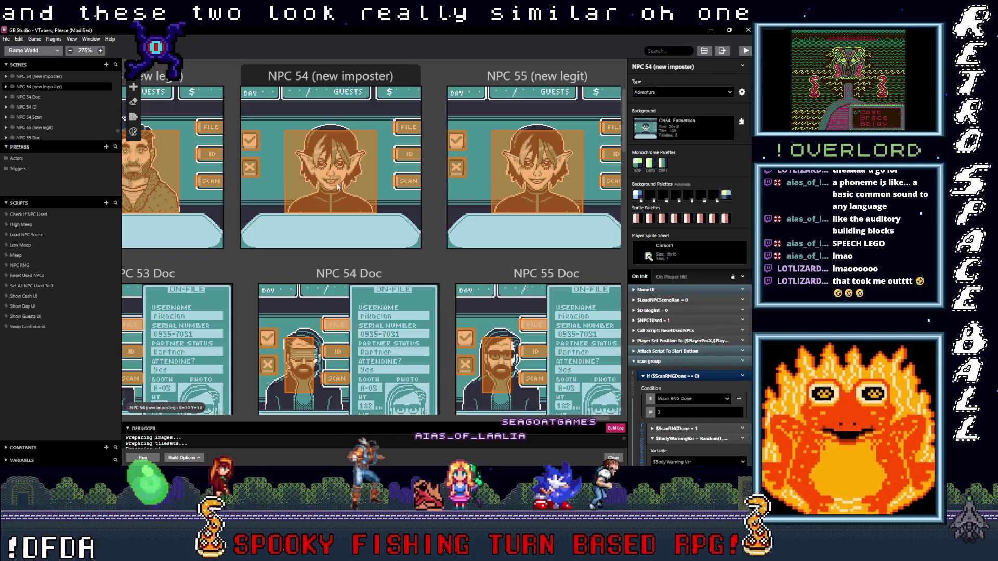
scroll(477, 255, "right", 1)
left_click_drag(476, 252, 282, 257)
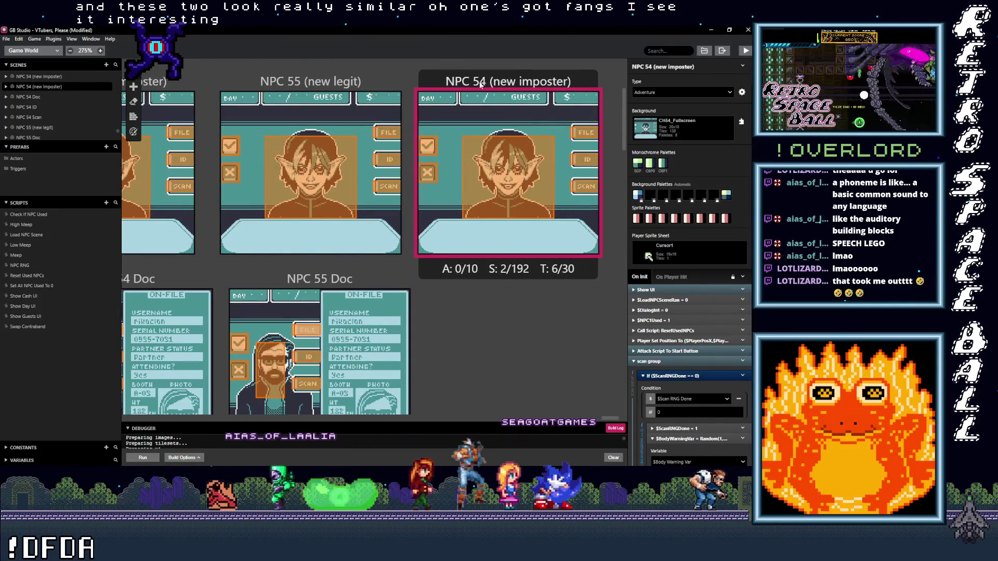
left_click(650, 66)
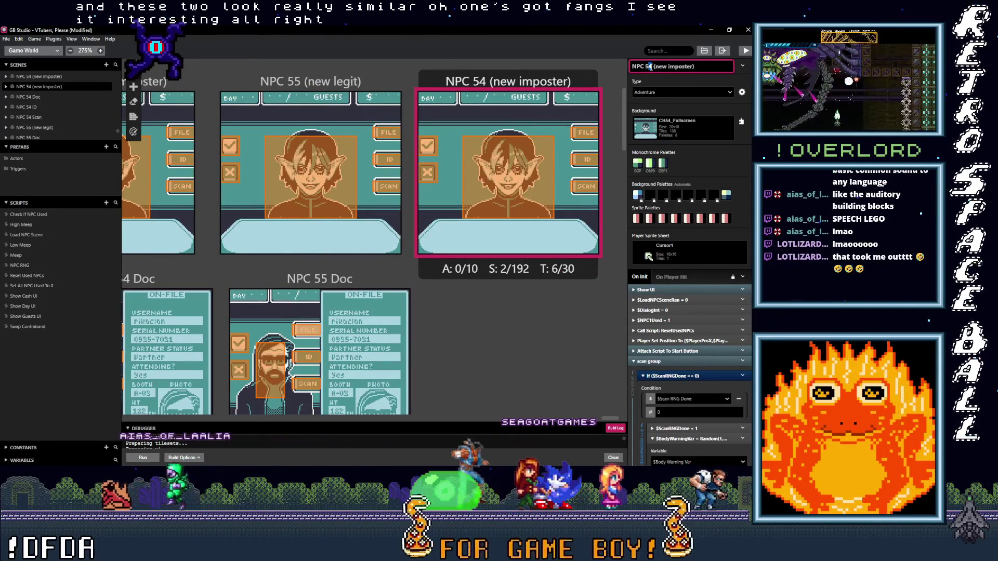
type("6")
scroll(418, 226, "down", 4)
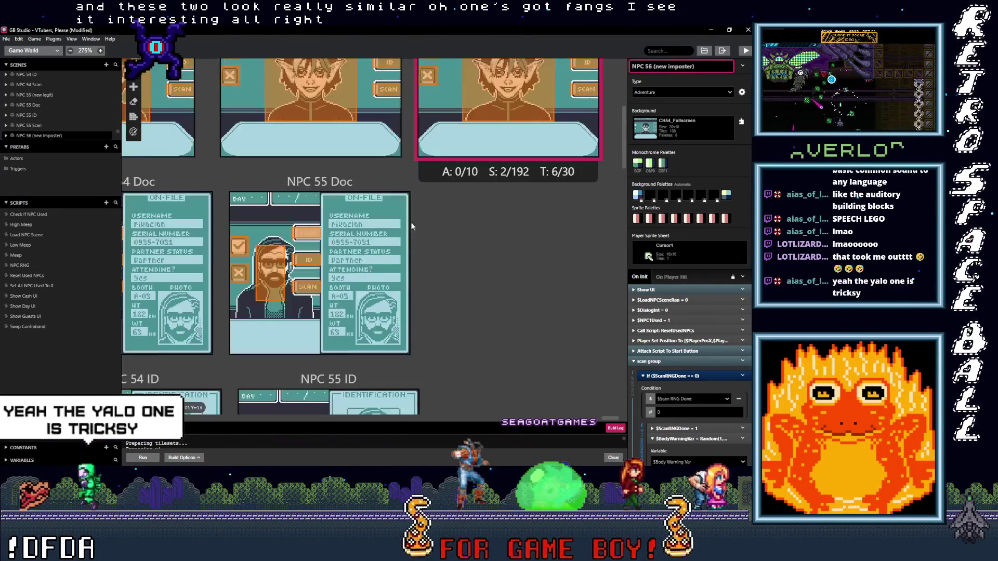
scroll(419, 226, "down", 1, "ctrl")
left_click(213, 239)
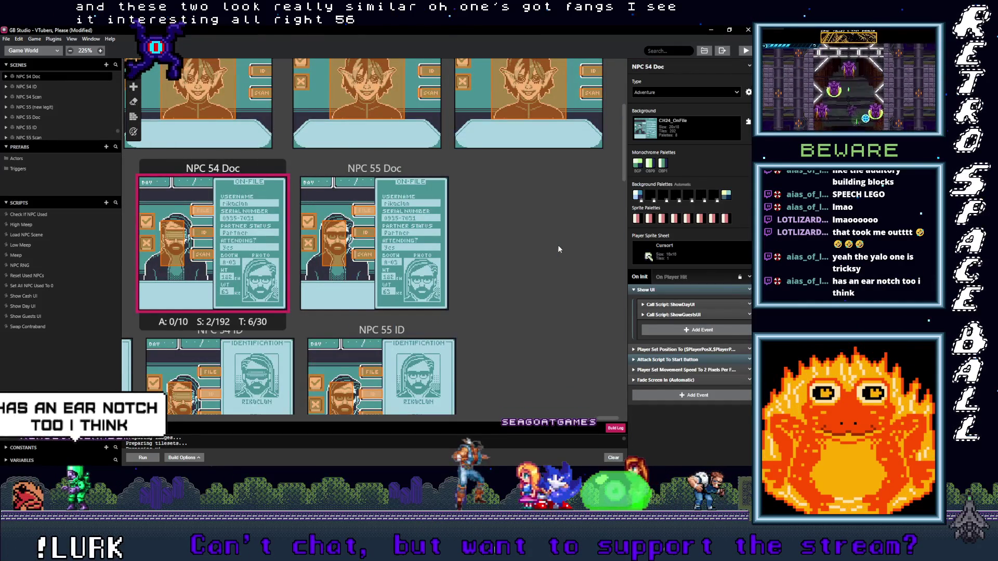
Paste a duplicate of NPC 54 Doc and shift it into place
key("ctrl+v")
left_click_drag(514, 148, 540, 178)
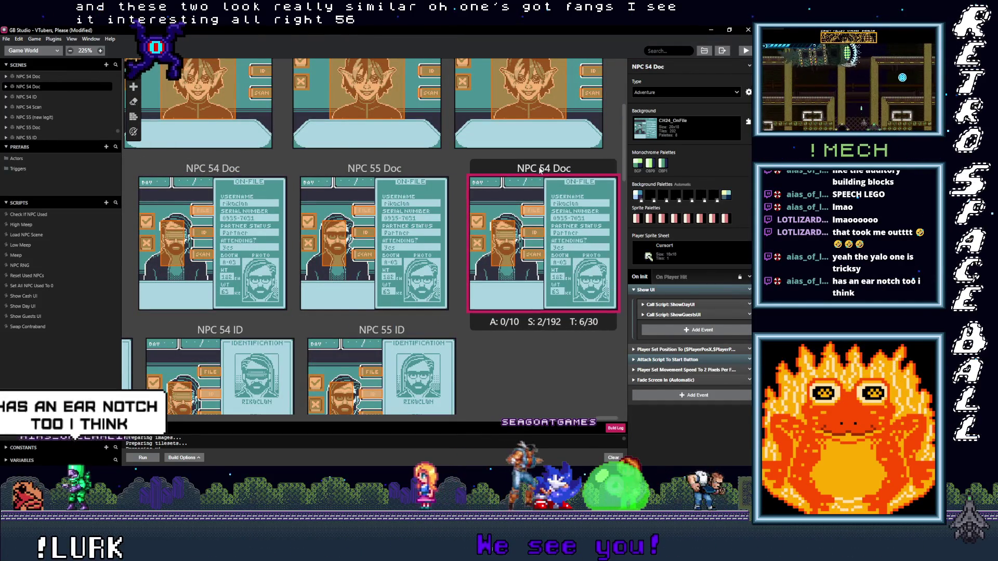
scroll(464, 212, "down", 2)
scroll(464, 212, "down", 5)
Copy NPC 54 ID and place the duplicate right of NPC 55 ID
left_click(247, 170)
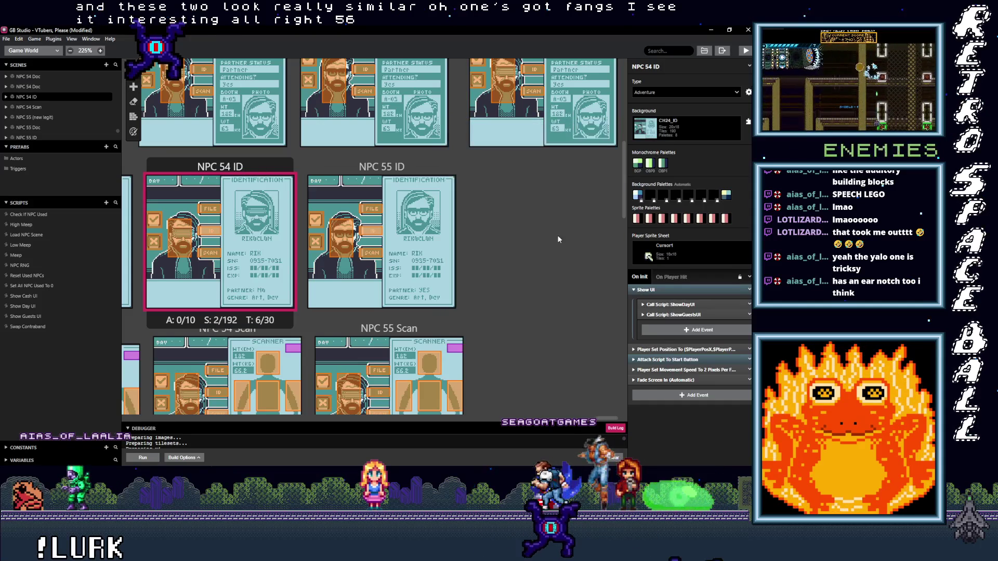
key("ctrl+c")
key("ctrl+v")
left_click_drag(537, 136, 567, 165)
scroll(228, 271, "down", 5)
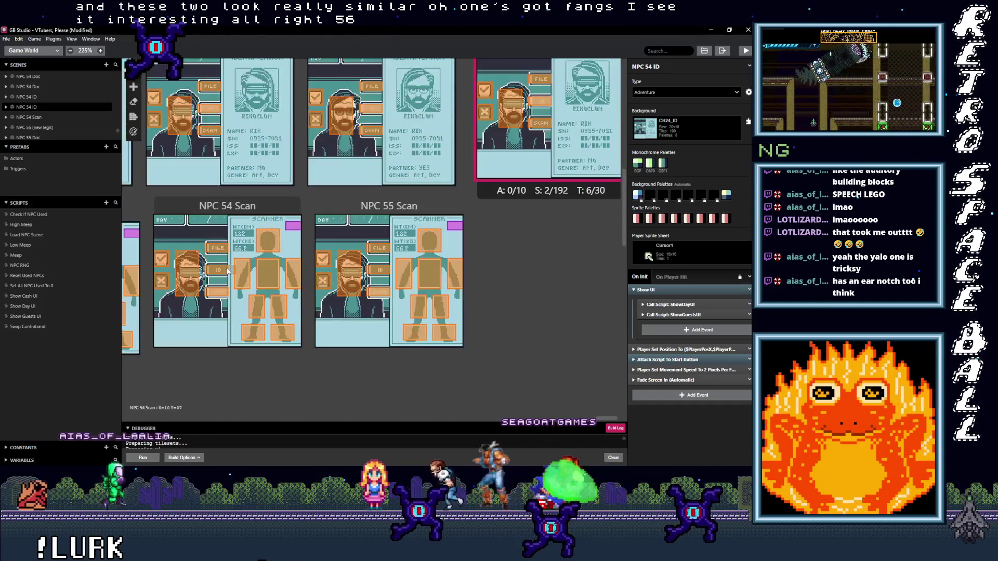
Duplicate NPC 54 Scan and position the copy right of NPC 55 Scan
left_click(224, 205)
key("ctrl+c")
key("ctrl+v")
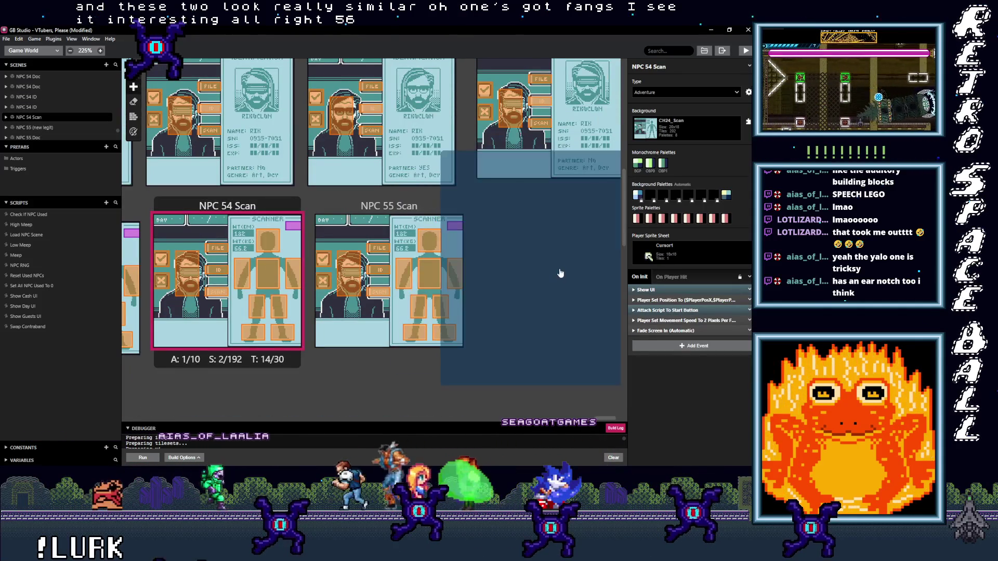
left_click(486, 258)
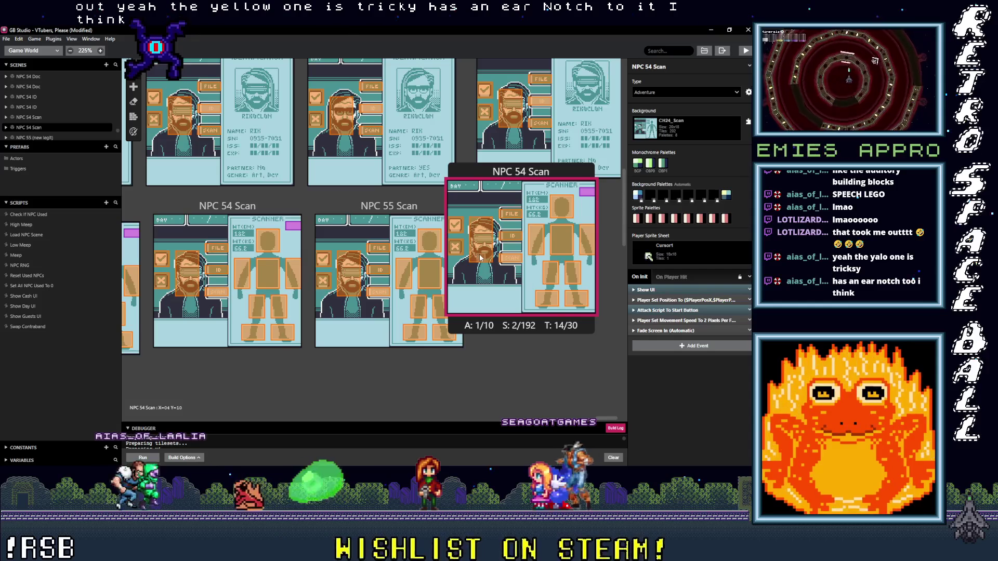
left_click_drag(503, 261, 542, 277)
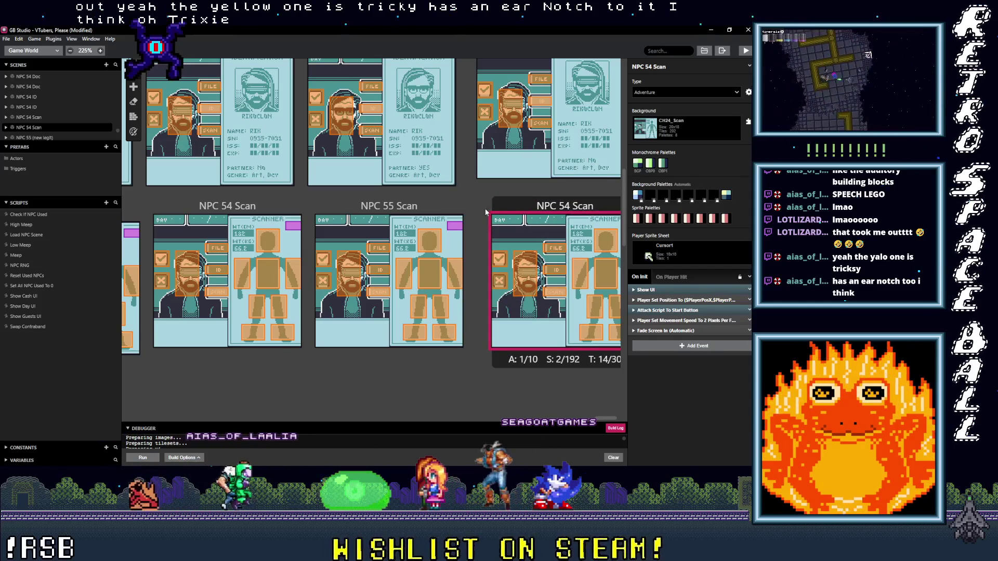
scroll(470, 224, "up", 5)
scroll(469, 223, "up", 3)
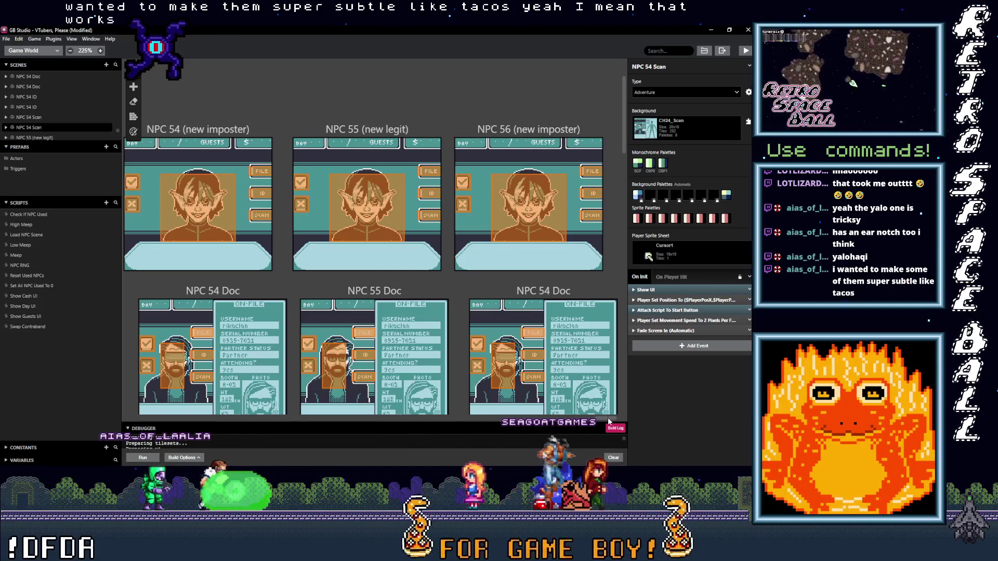
scroll(590, 341, "right", 1)
scroll(589, 341, "down", 2)
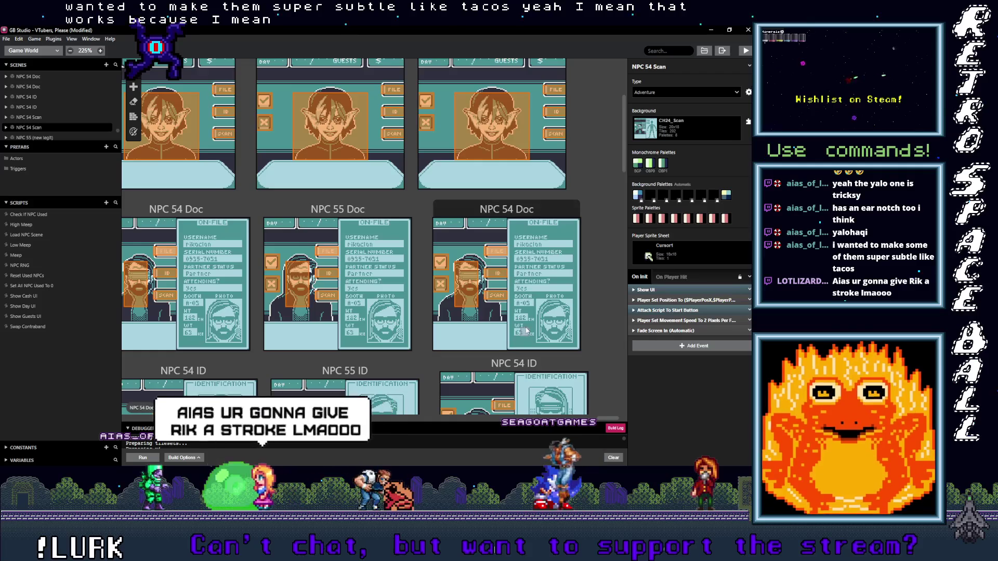
scroll(527, 334, "down", 2)
scroll(499, 217, "up", 4)
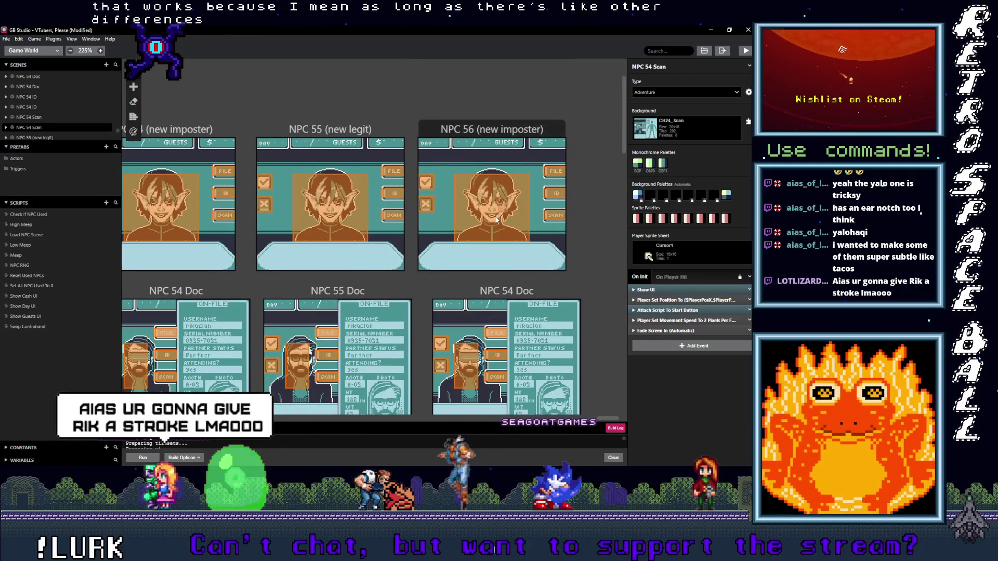
scroll(516, 281, "down", 3)
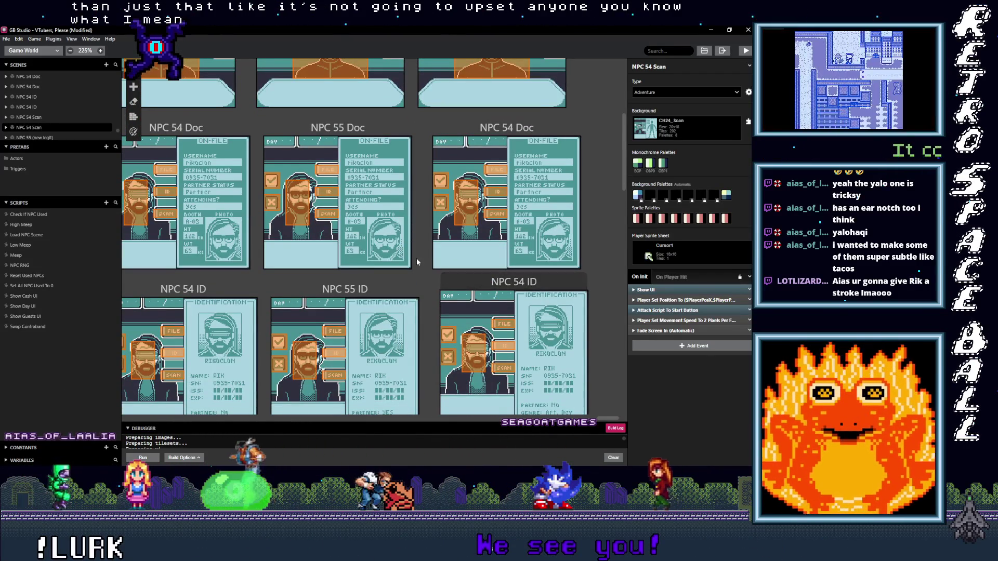
scroll(384, 247, "up", 3)
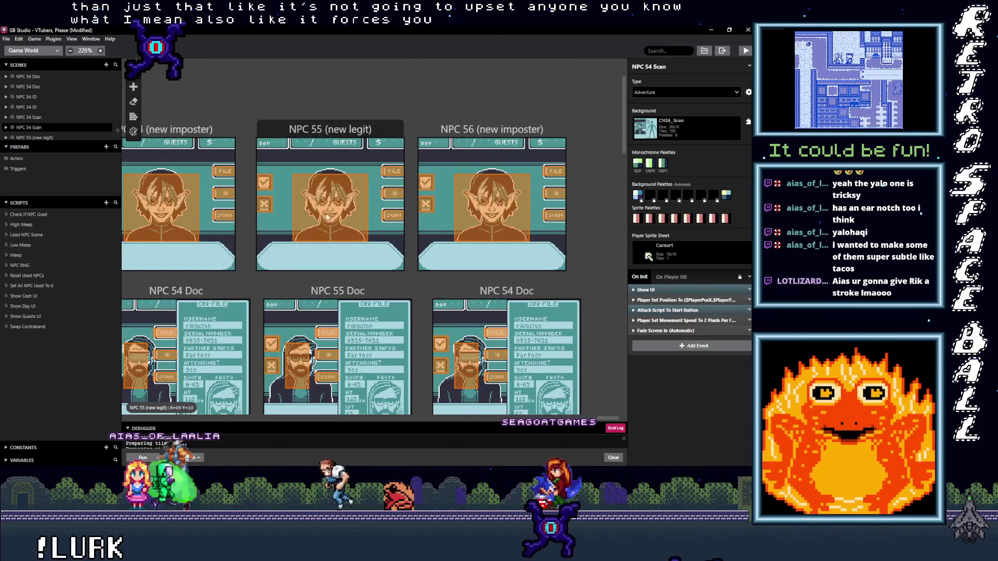
scroll(432, 277, "down", 2)
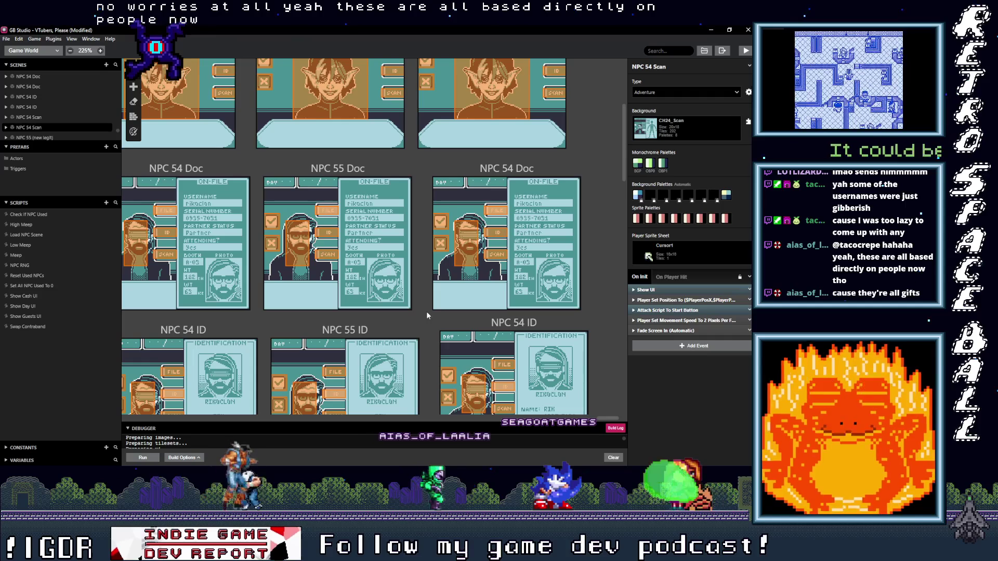
scroll(428, 304, "down", 1)
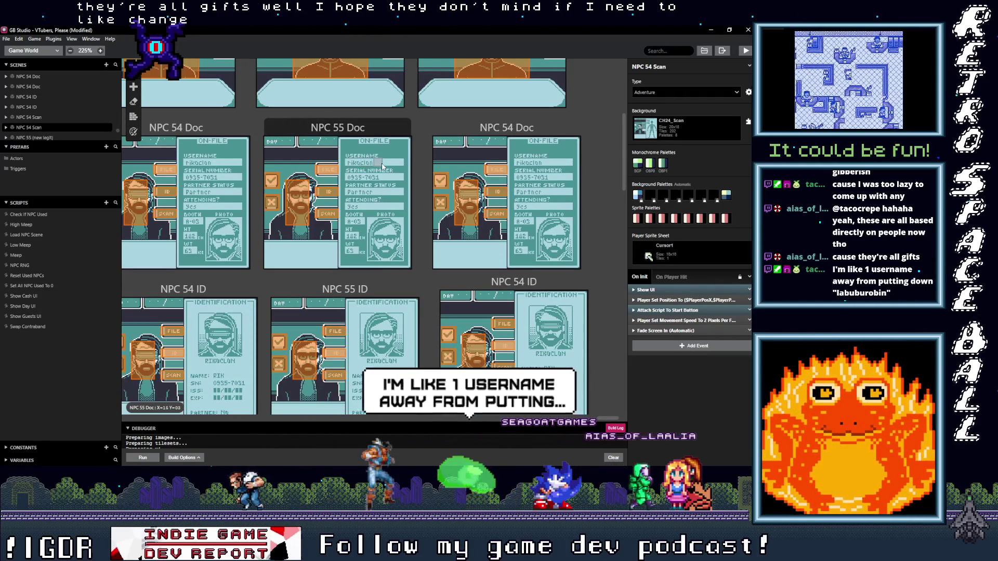
scroll(489, 242, "down", 4)
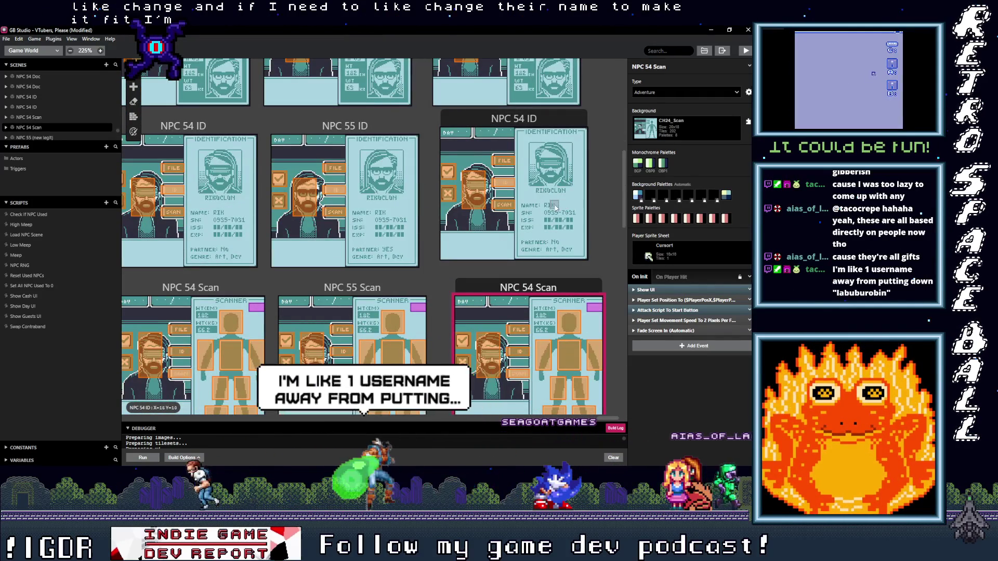
scroll(555, 220, "down", 4)
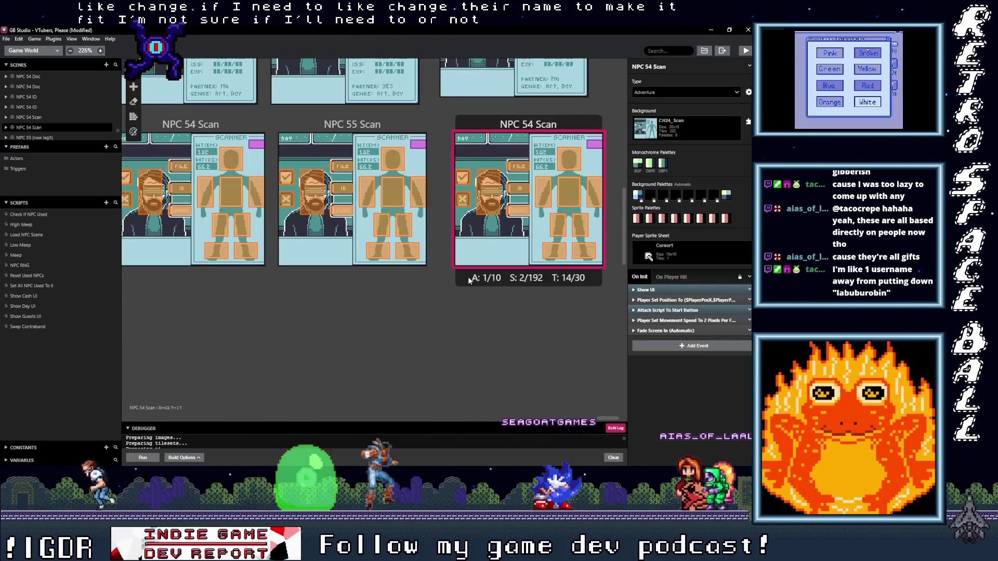
scroll(436, 291, "up", 10)
scroll(437, 299, "up", 1)
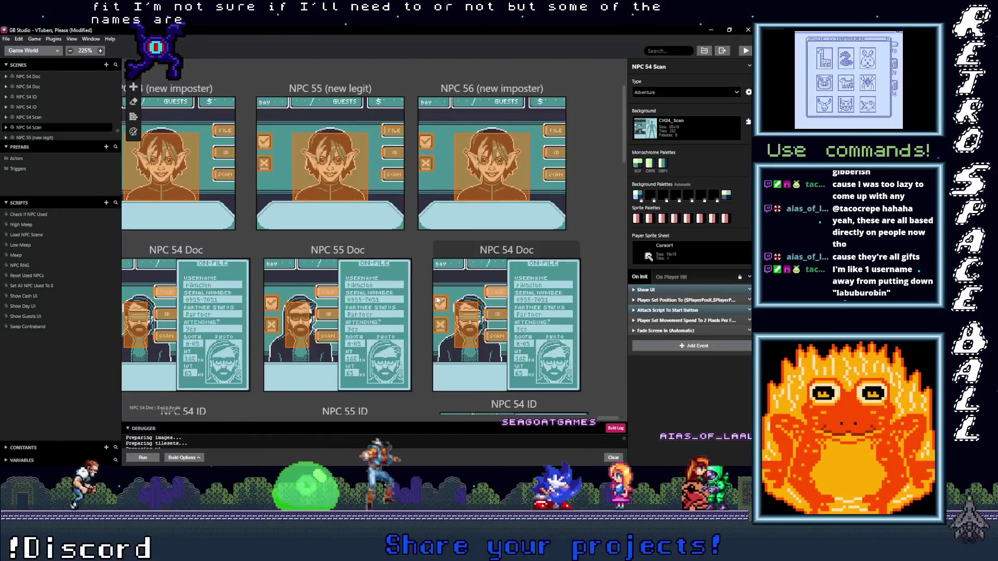
scroll(427, 293, "down", 3)
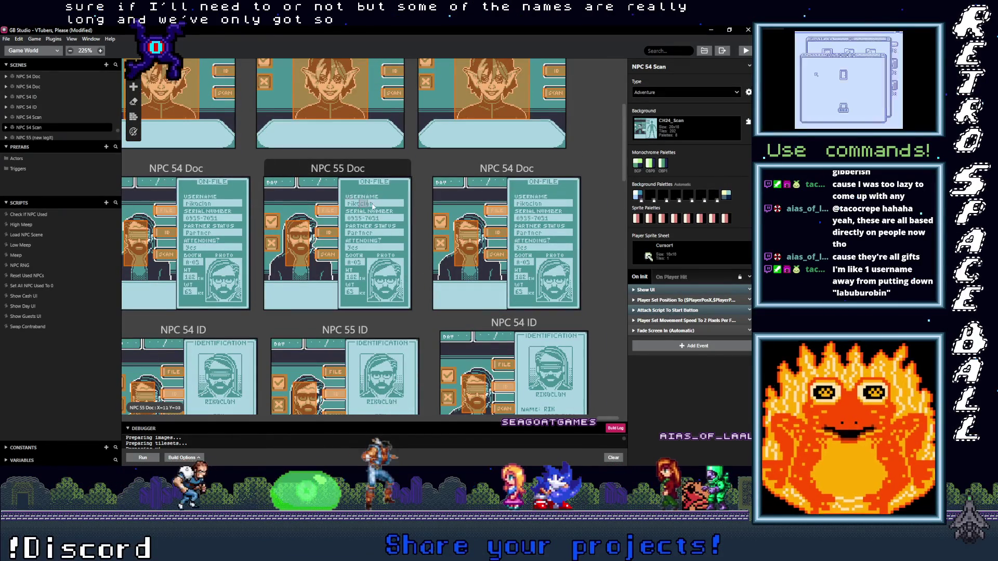
scroll(399, 207, "down", 5)
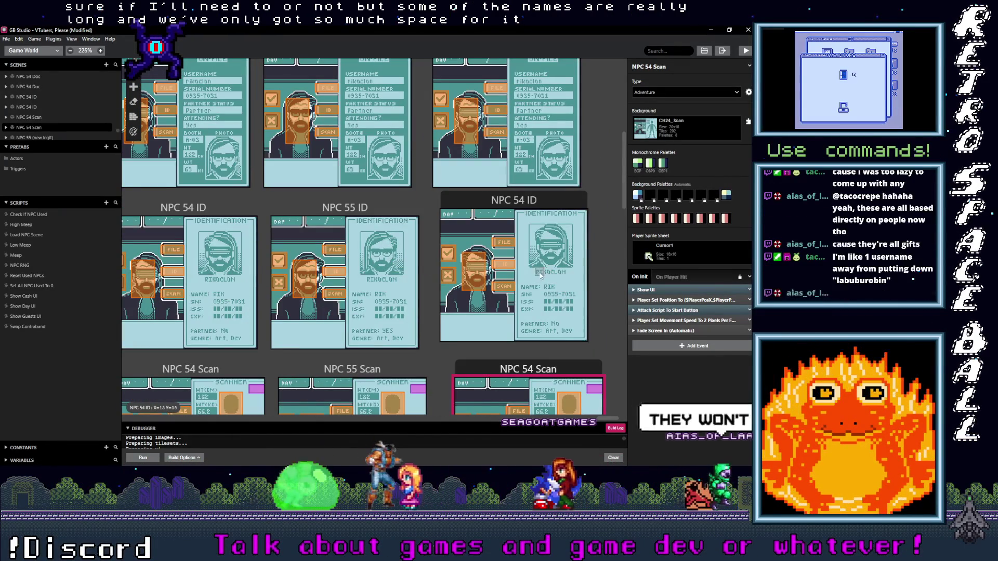
scroll(571, 272, "down", 6)
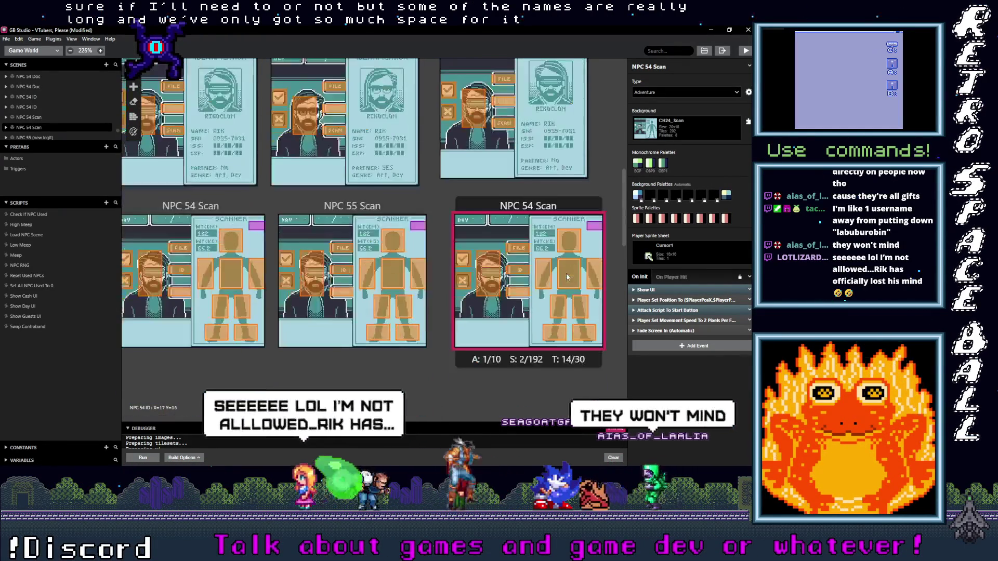
scroll(571, 289, "up", 15)
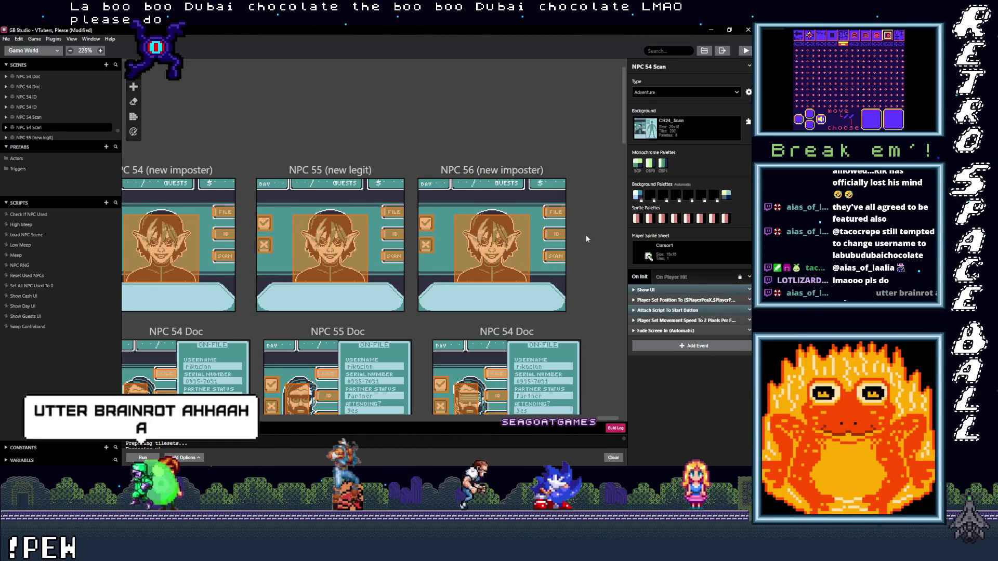
scroll(585, 235, "down", 2)
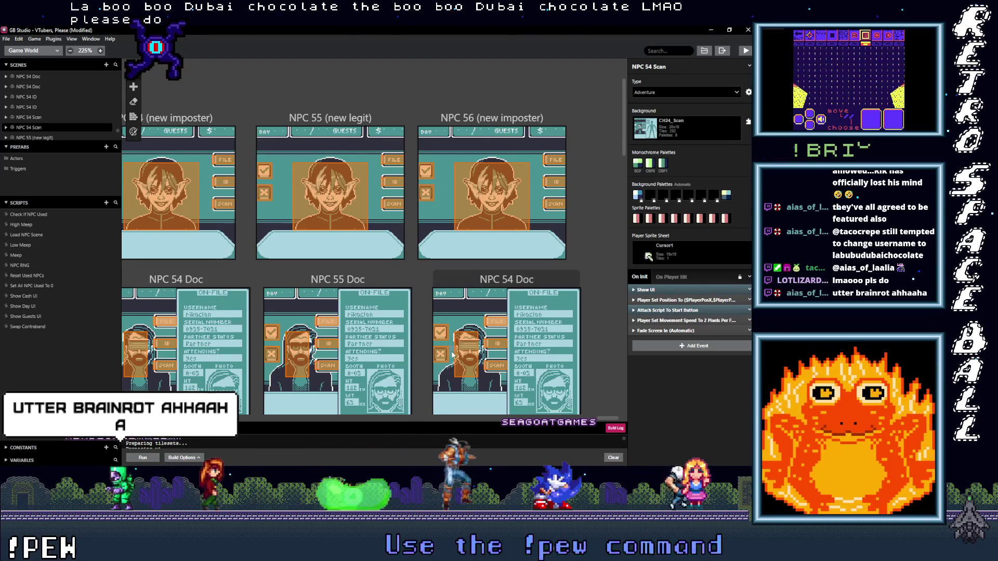
scroll(384, 313, "down", 2)
scroll(384, 313, "down", 1)
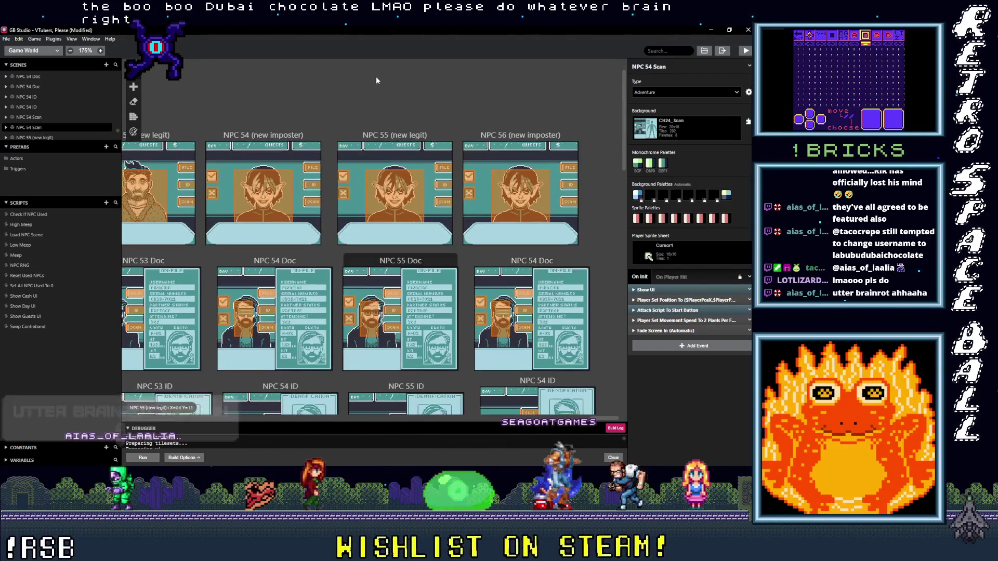
Set the NPC 56 (new imposter) scene's background to CH56_Fullscreen
left_click(531, 136)
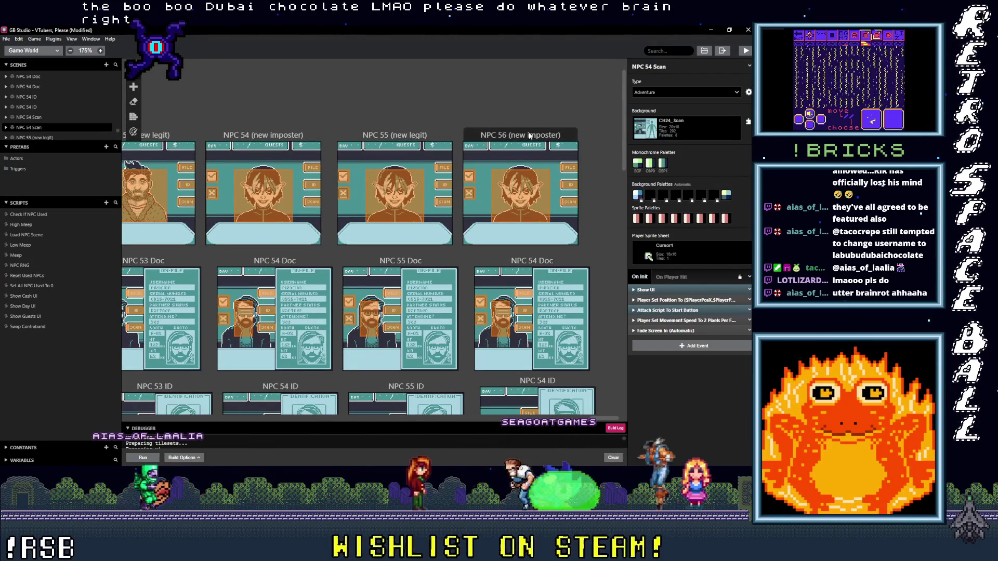
left_click(676, 130)
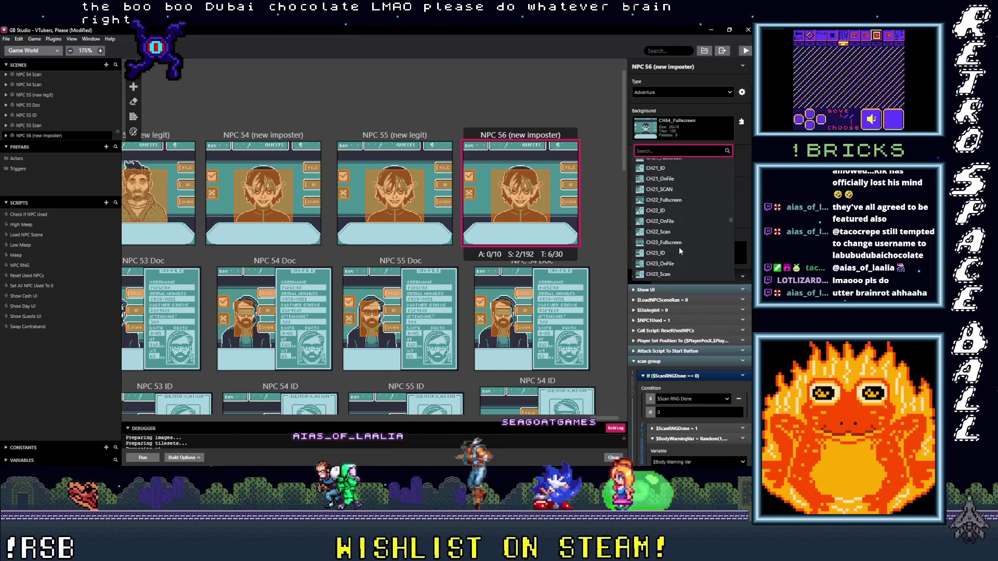
scroll(679, 252, "down", 10)
scroll(680, 253, "up", 3)
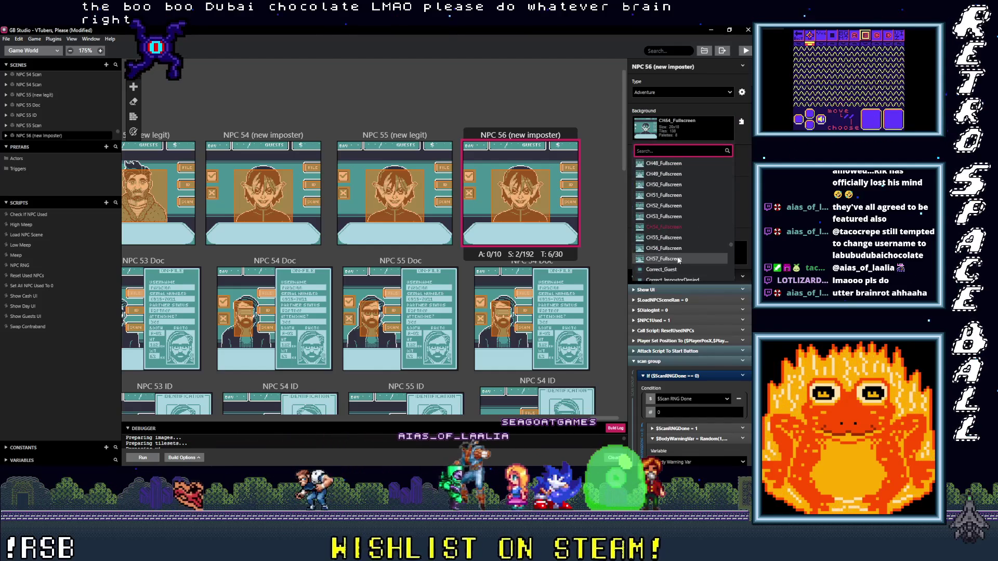
left_click(676, 248)
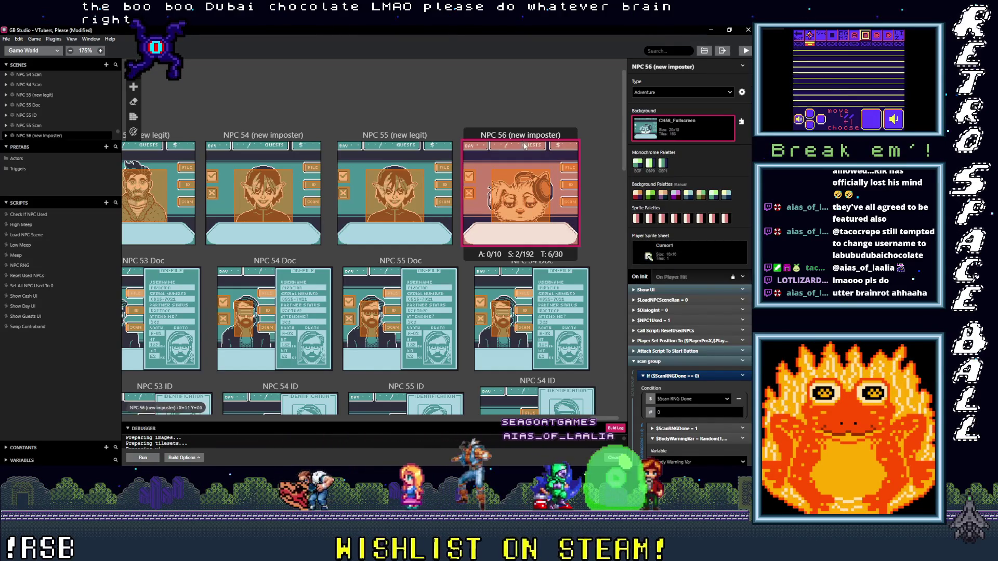
Recolour the scene with Background Palettes set to Automatic
left_click(136, 133)
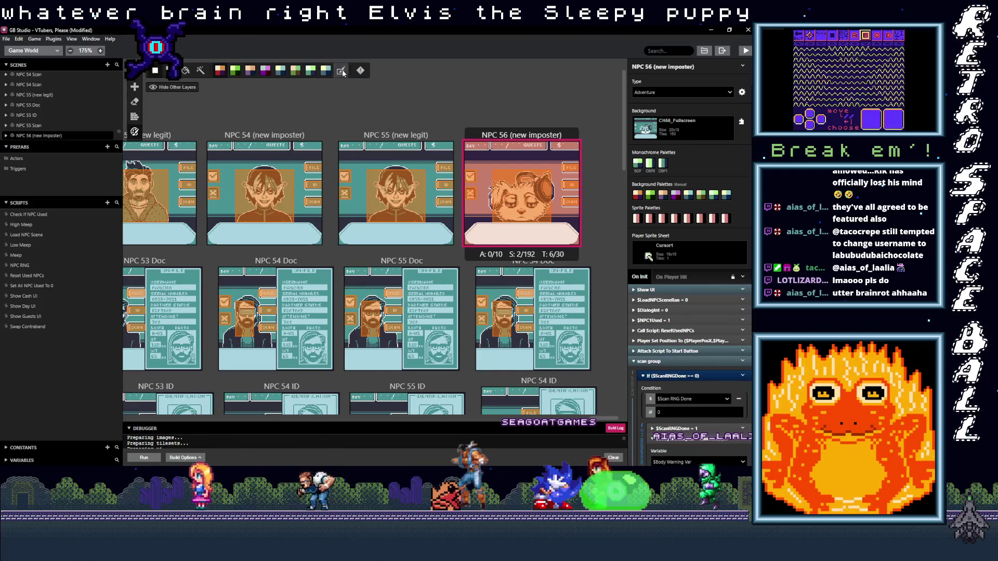
left_click(341, 71)
left_click(611, 250)
scroll(602, 263, "down", 1)
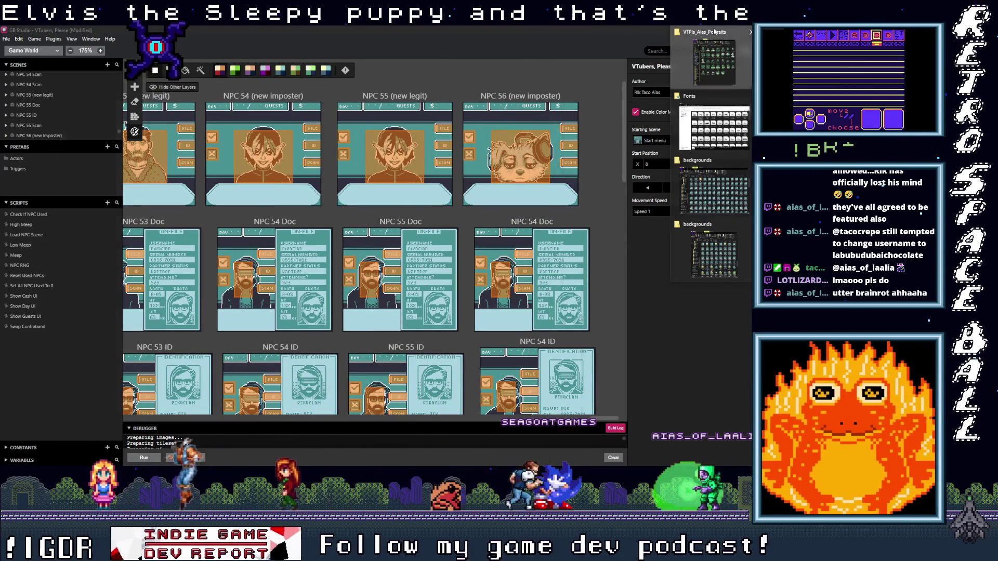
Minimize the VTPs_Aias_Portraits File Explorer window and return to the GB Studio canvas
key("alt+Tab")
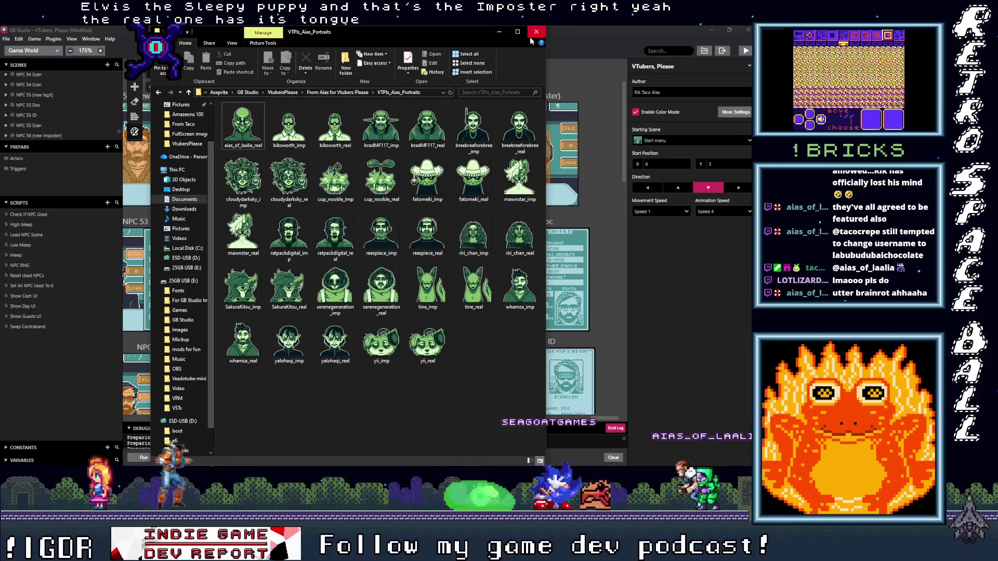
left_click(498, 33)
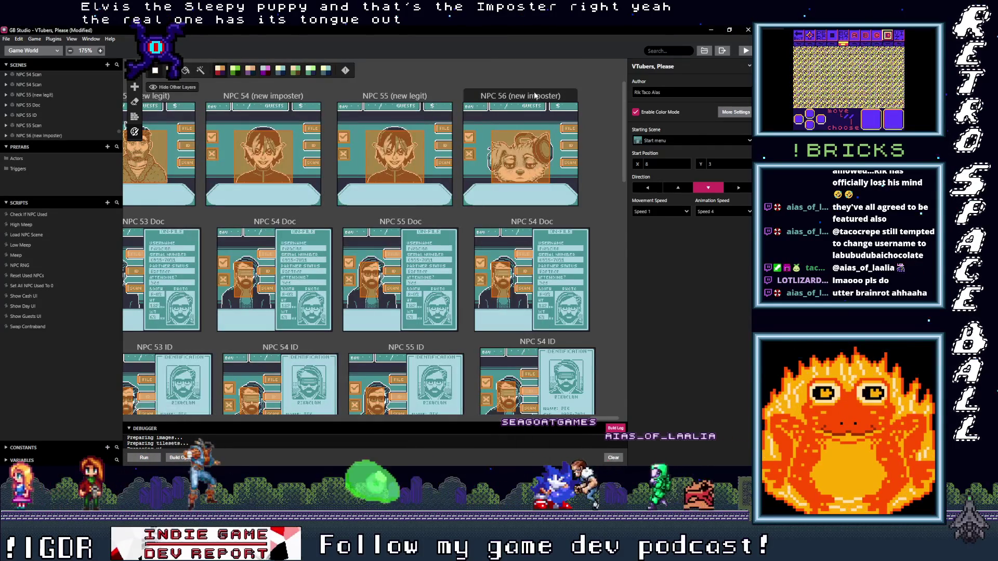
left_click(536, 95)
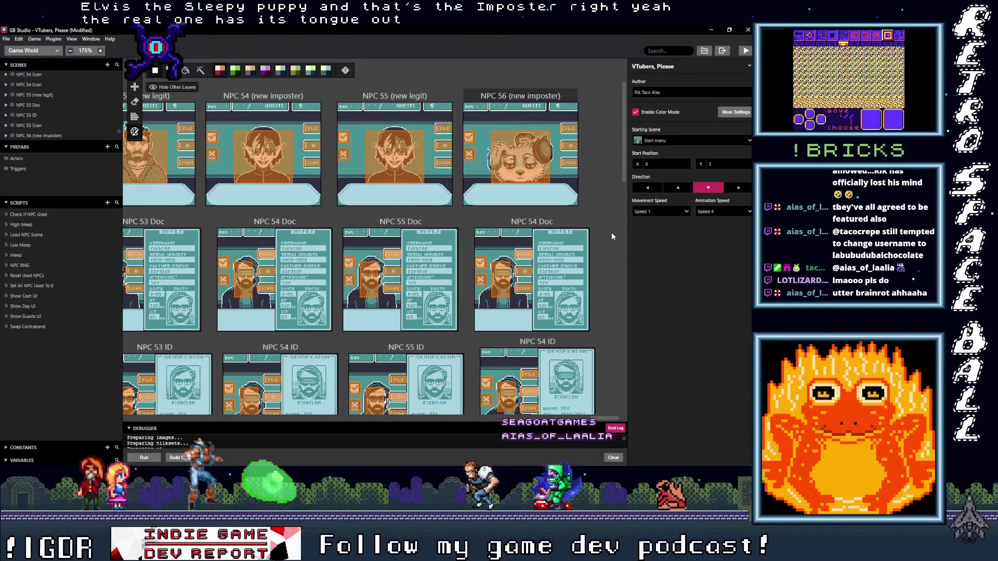
Rename the duplicated NPC 54 ID scene to NPC 56 ID
left_click(582, 239)
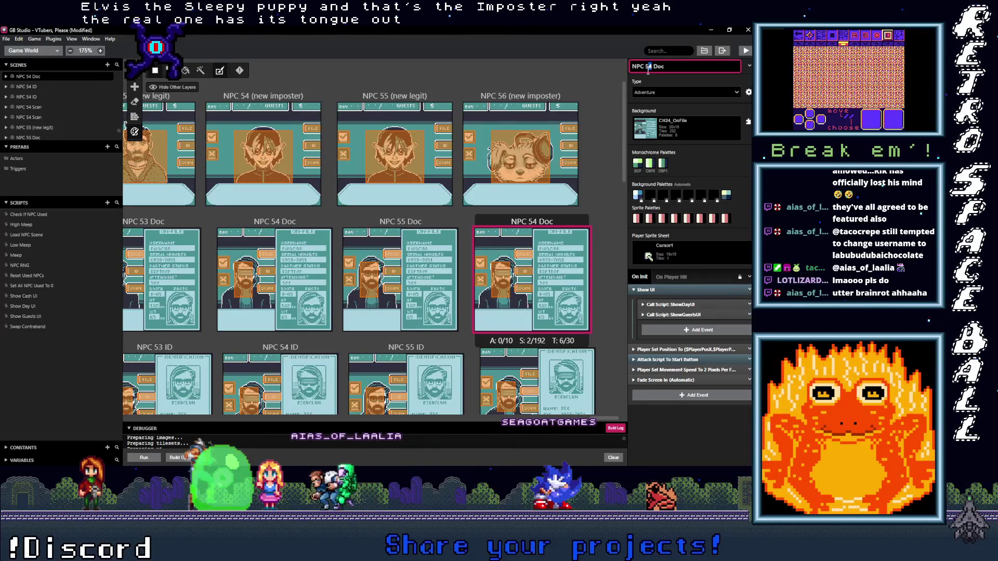
left_click(588, 359)
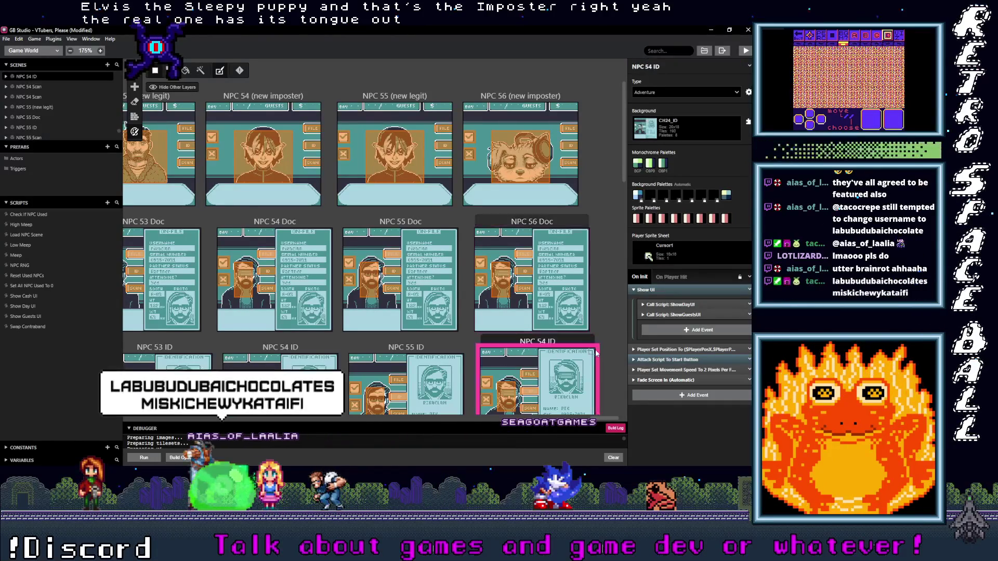
left_click(651, 69)
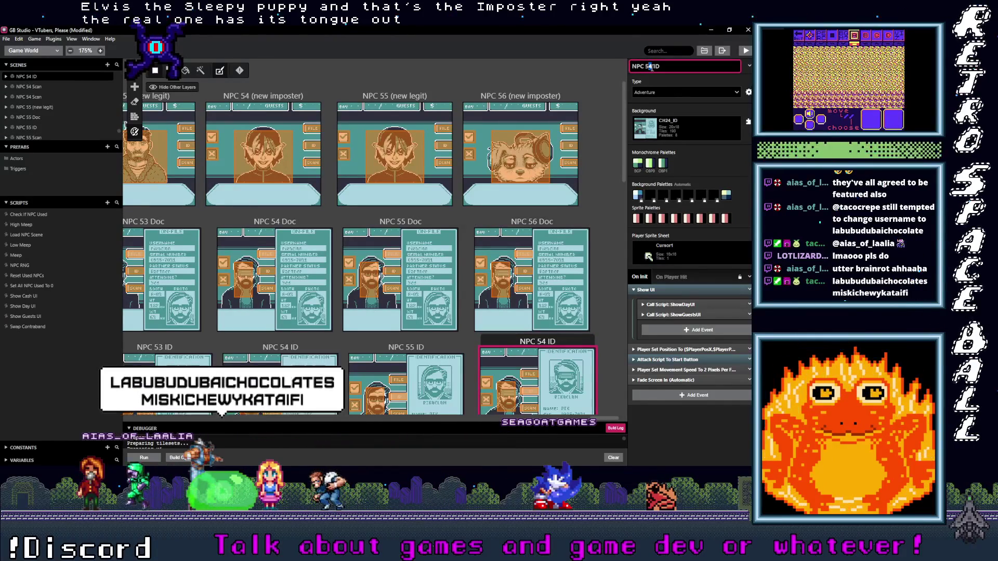
key("BackSpace")
type("6")
scroll(602, 275, "down", 4)
Rename the duplicated NPC 54 Scan scene to NPC 56 Scan
left_click(602, 275)
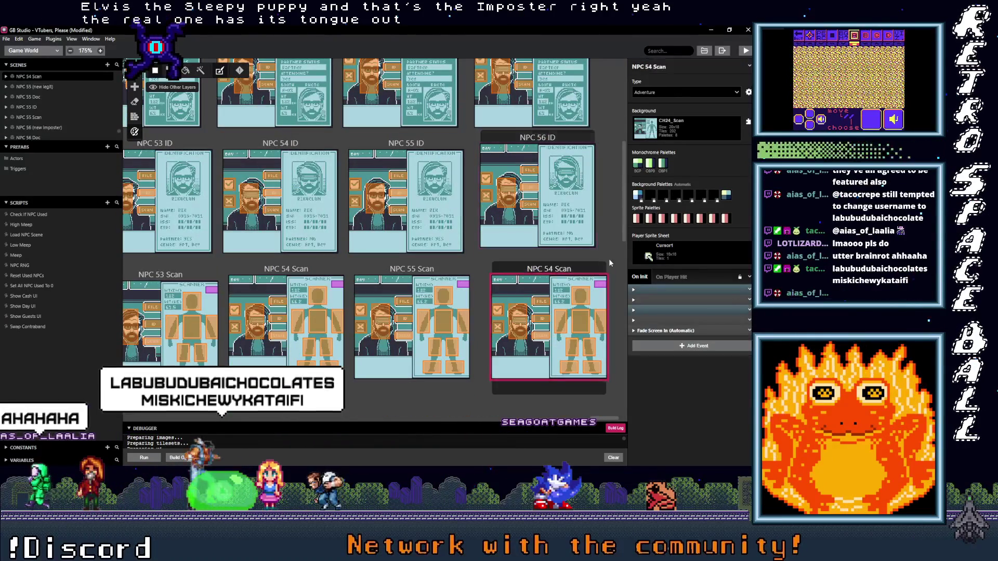
left_click(650, 66)
key("BackSpace")
type("6")
scroll(540, 218, "up", 4)
scroll(541, 218, "up", 2)
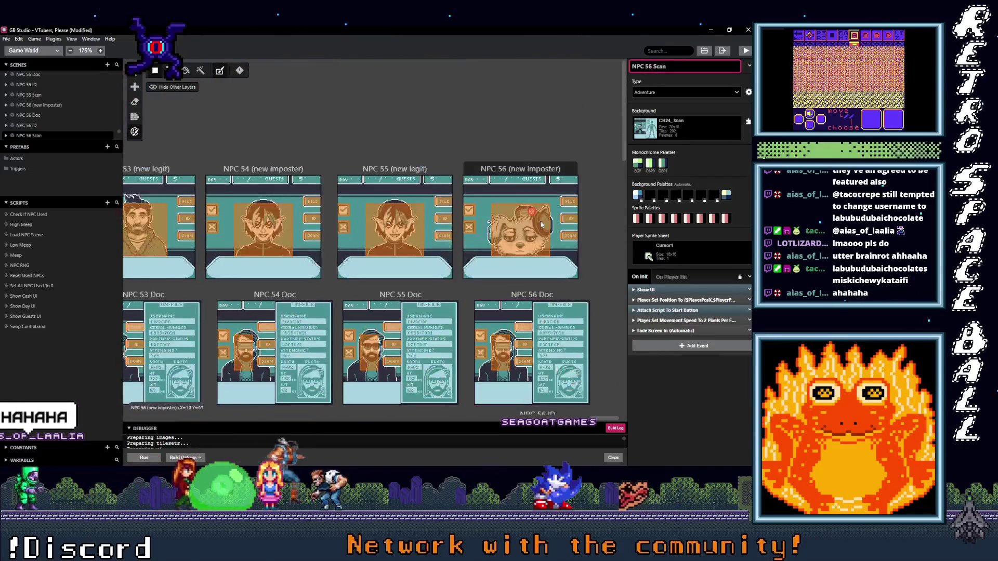
Duplicate NPC 55 (new legit) at the end of the portrait row as NPC 57 (new legit)
left_click(396, 172)
scroll(396, 173, "down", 2)
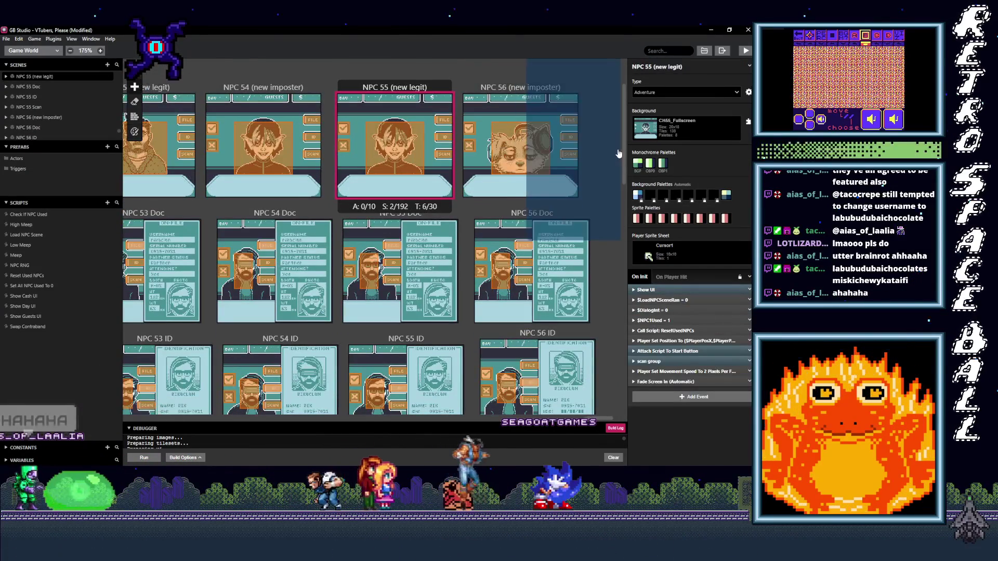
key("ctrl+v")
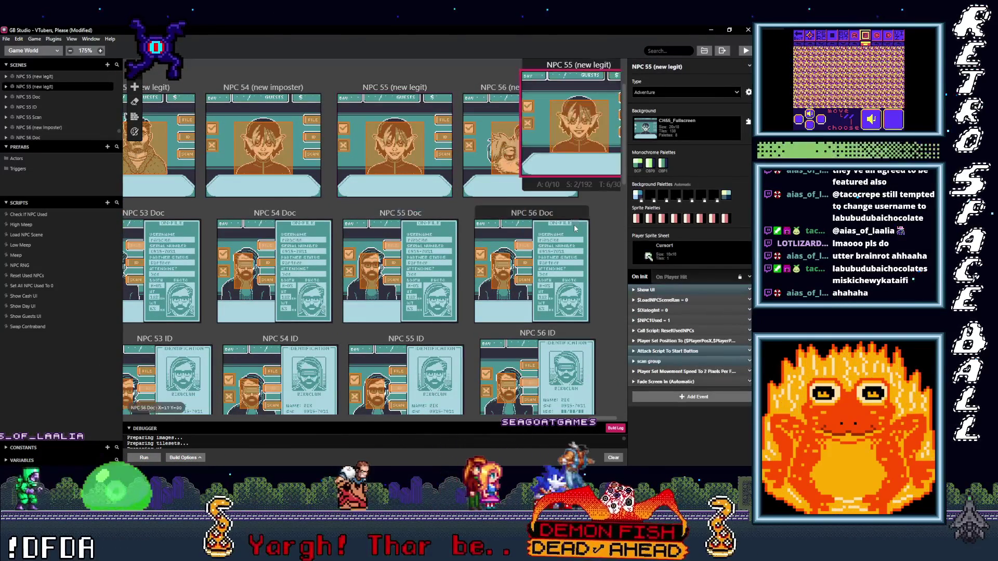
scroll(567, 83, "right", 1)
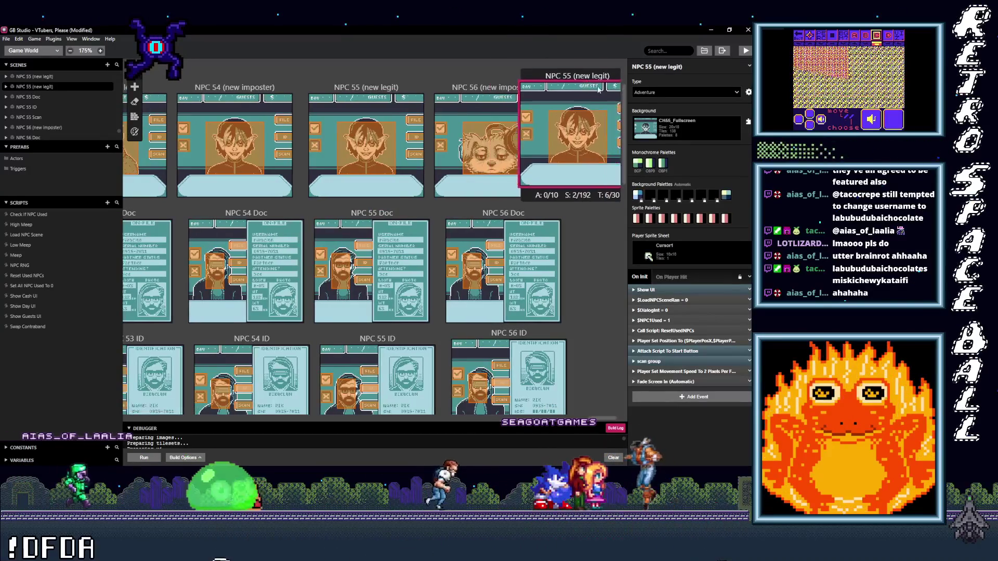
left_click(623, 93)
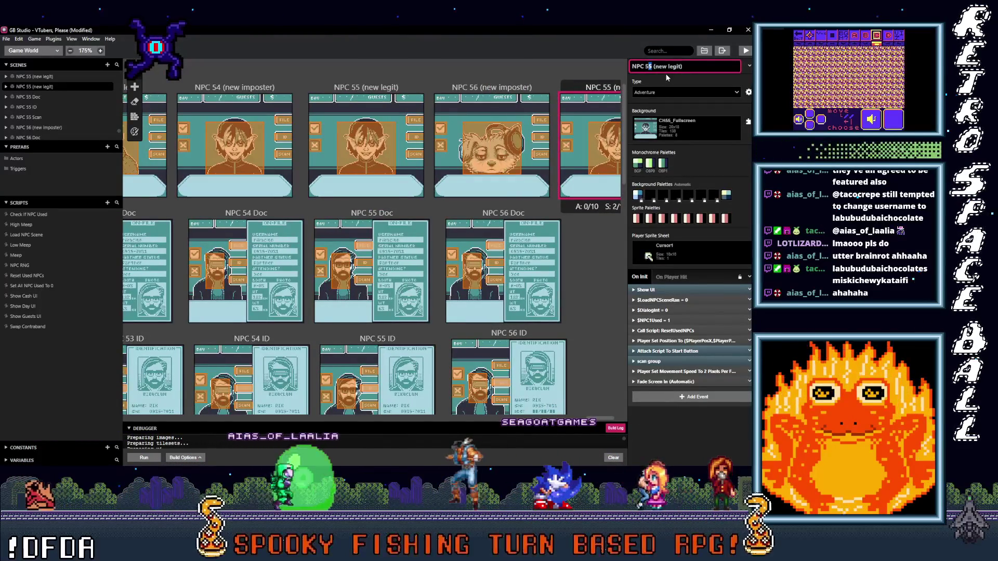
type("7")
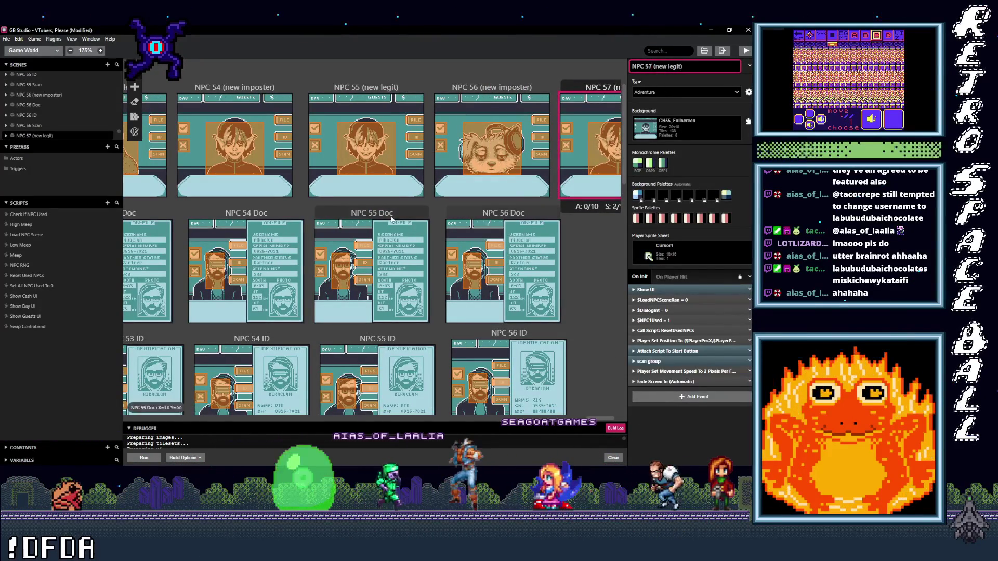
Copy NPC 55 Doc beside NPC 56 Doc and rename it NPC 57 Doc
left_click(383, 215)
key("ctrl+c")
key("ctrl+v")
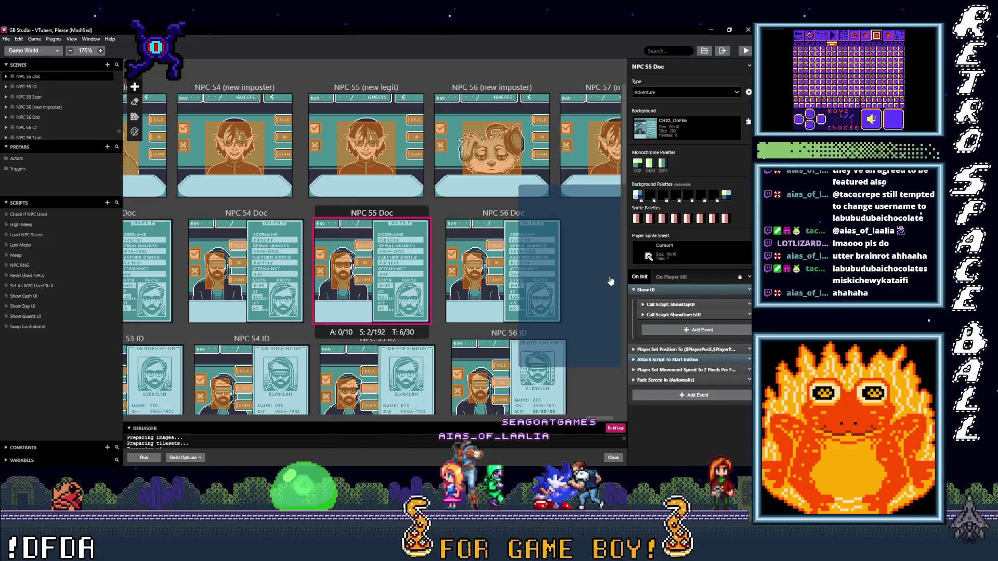
scroll(572, 234, "right", 2)
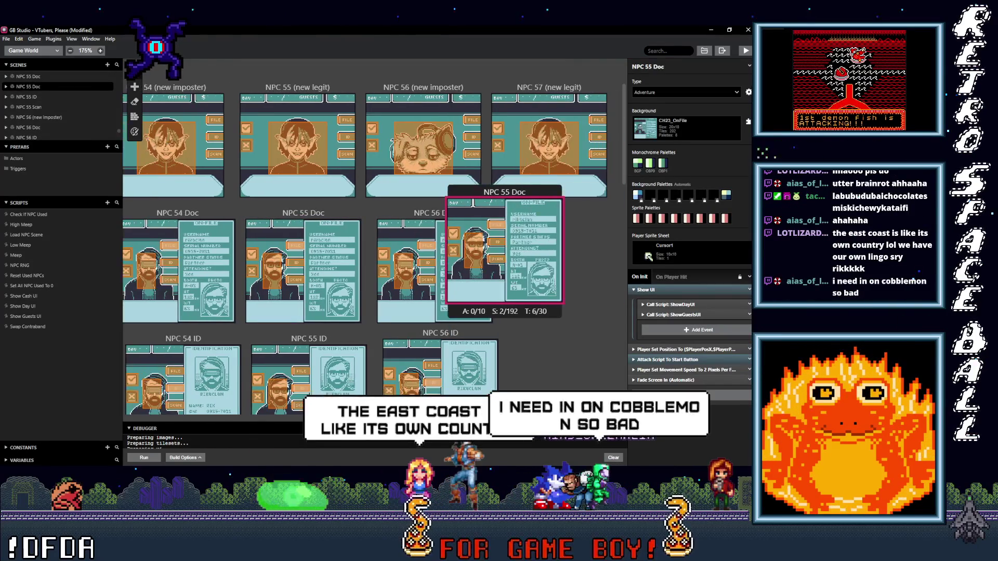
left_click(577, 213)
left_click(650, 67)
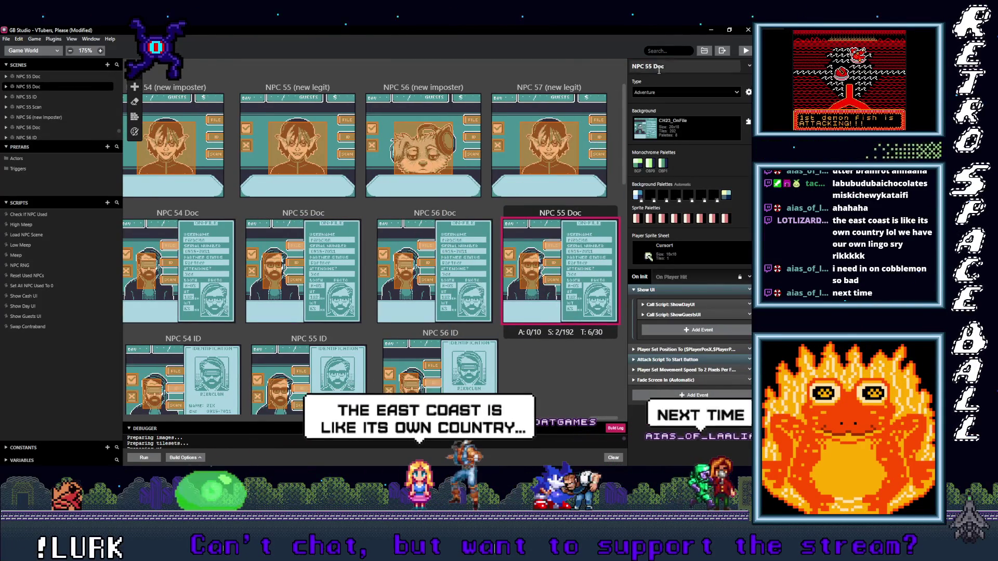
key("BackSpace")
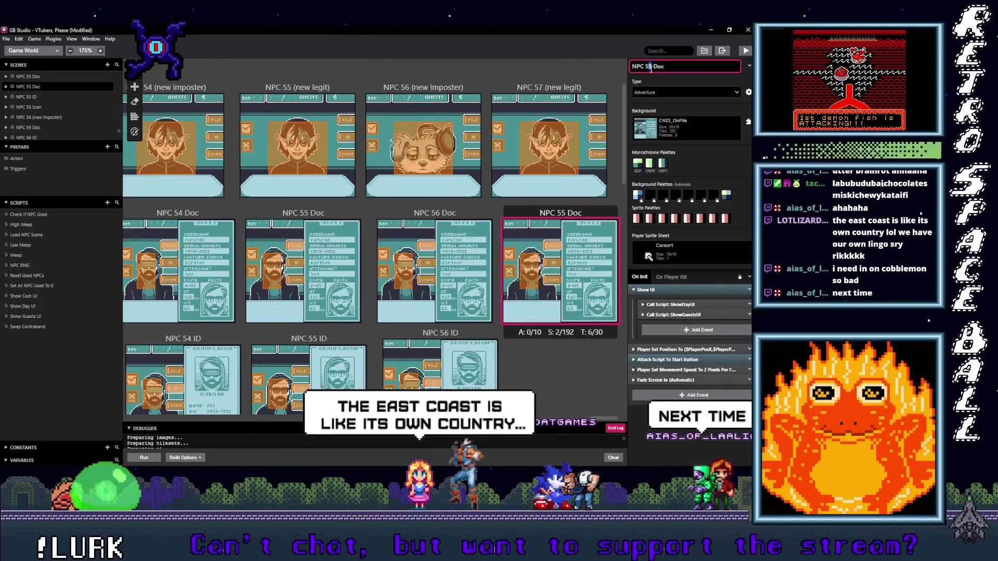
type("7")
scroll(406, 270, "down", 1)
left_click(347, 258)
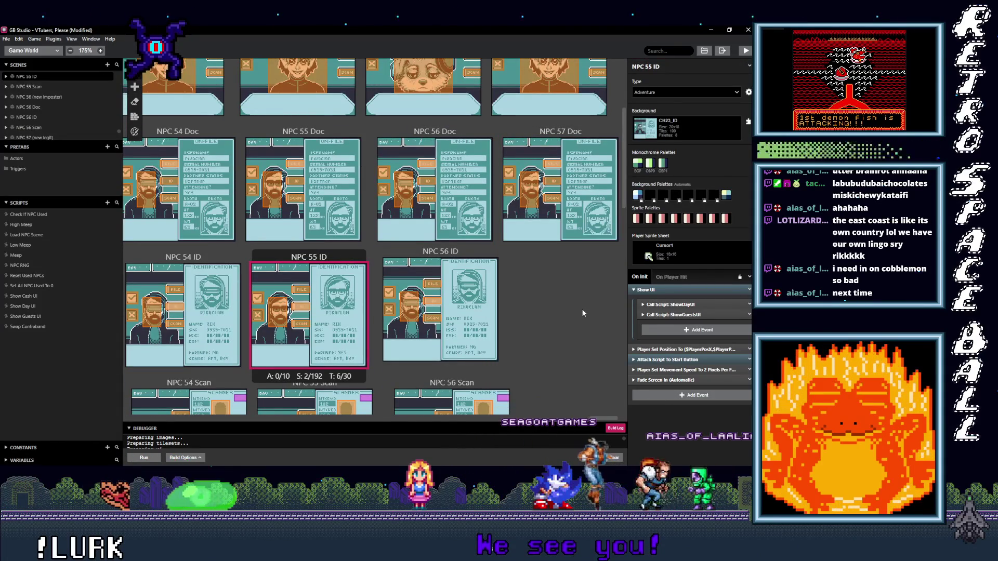
Paste NPC 55 ID and Scan copies beside the NPC 56 ones, naming them NPC 57 ID and NPC 57 Scan
key("ctrl+v")
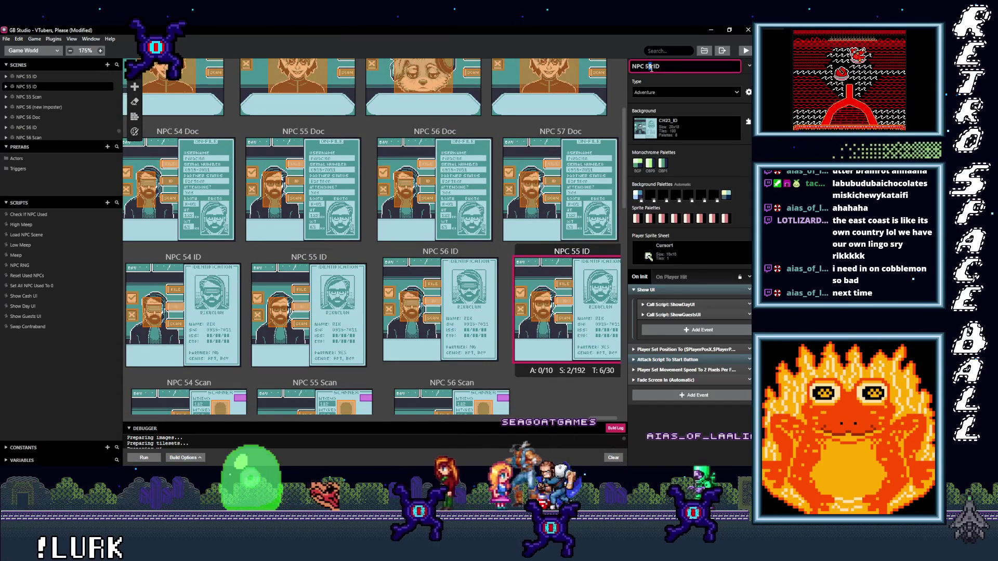
scroll(491, 333, "down", 3)
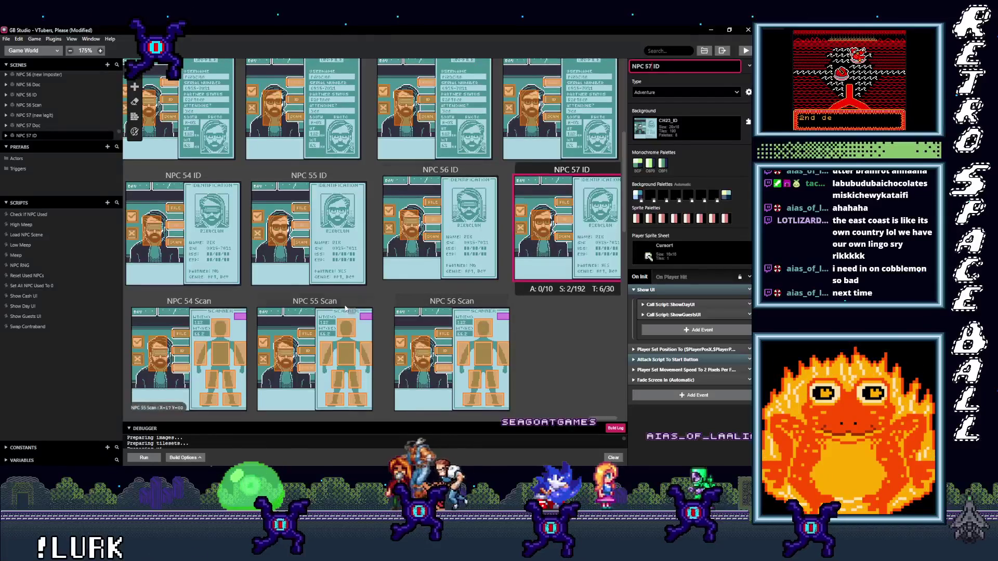
left_click(348, 302)
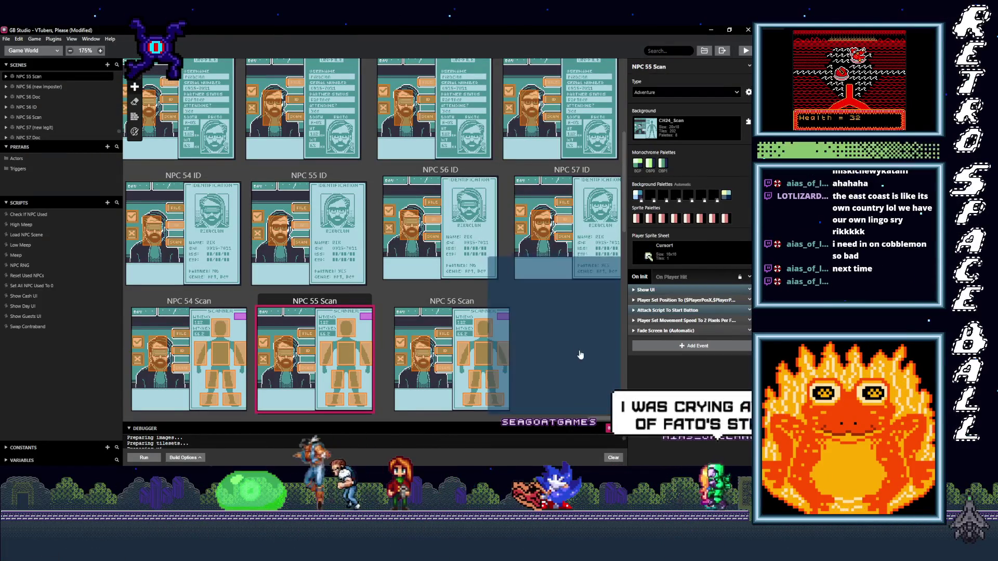
key("ctrl+v")
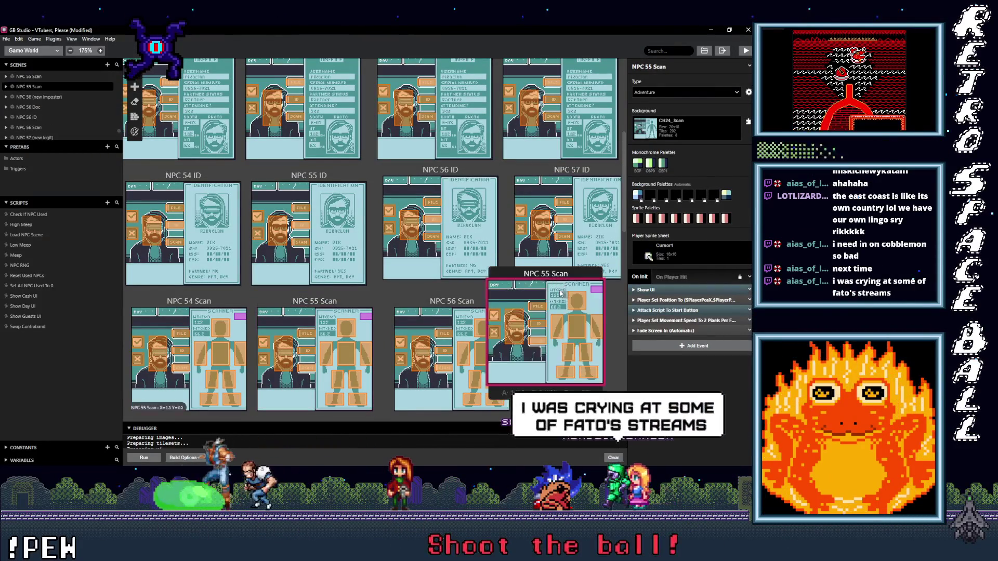
left_click_drag(587, 306, 580, 307)
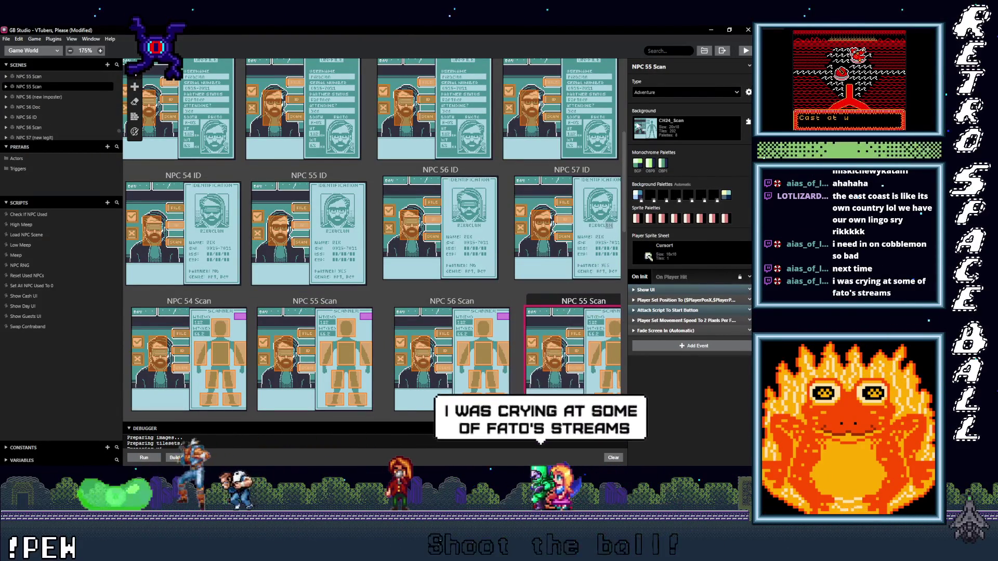
double_click(648, 66)
type("57")
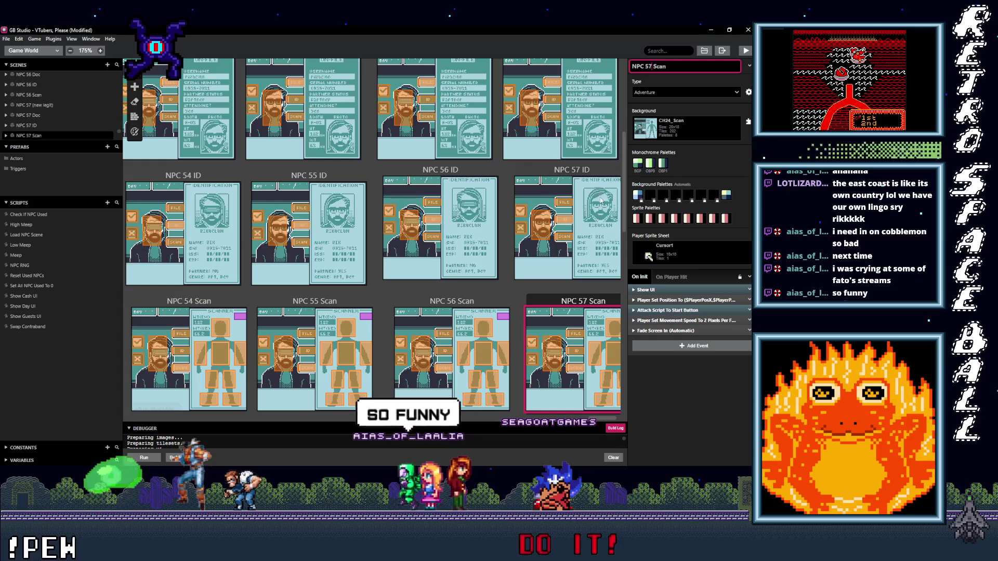
left_click(578, 287)
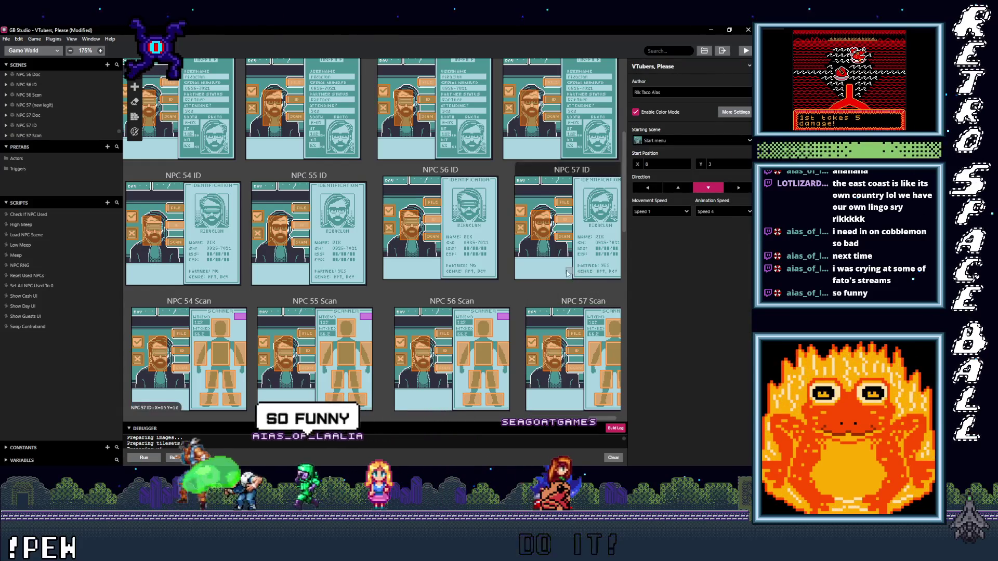
Save the VTubers, Please project and scroll through the NPC 54–57 scene rows
scroll(538, 309, "up", 1)
scroll(538, 311, "up", 4)
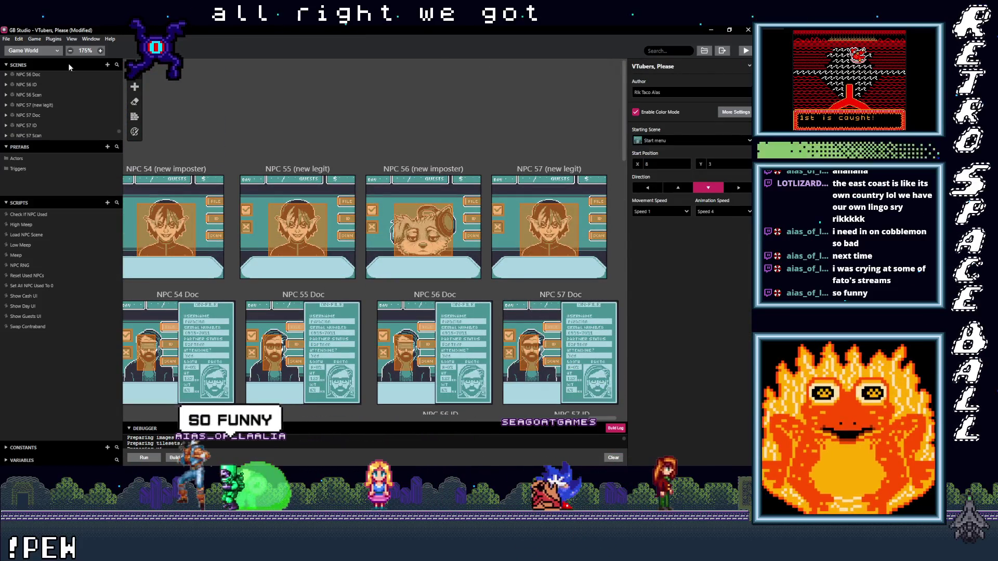
left_click(6, 39)
left_click(80, 86)
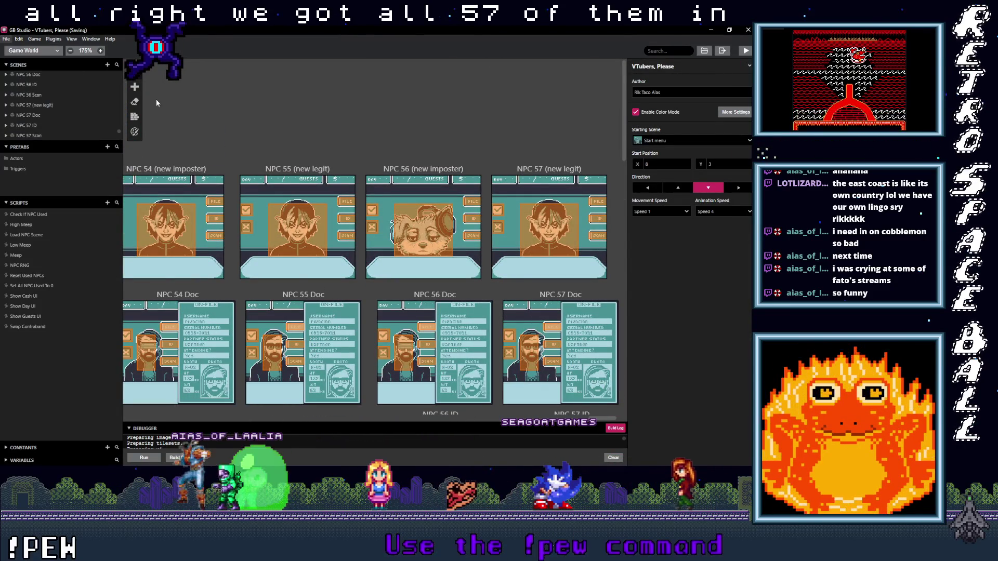
scroll(452, 205, "down", 5)
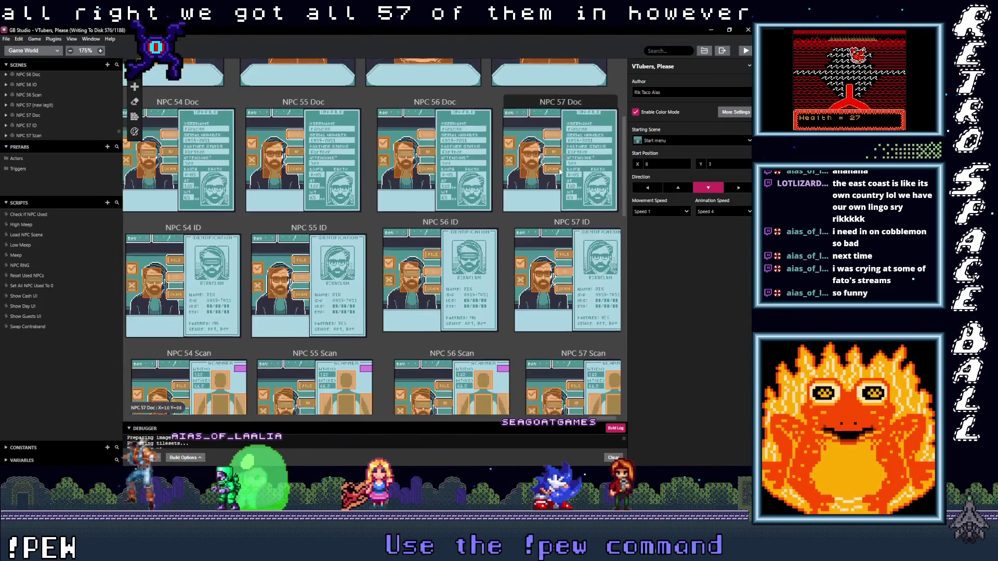
scroll(570, 234, "up", 1)
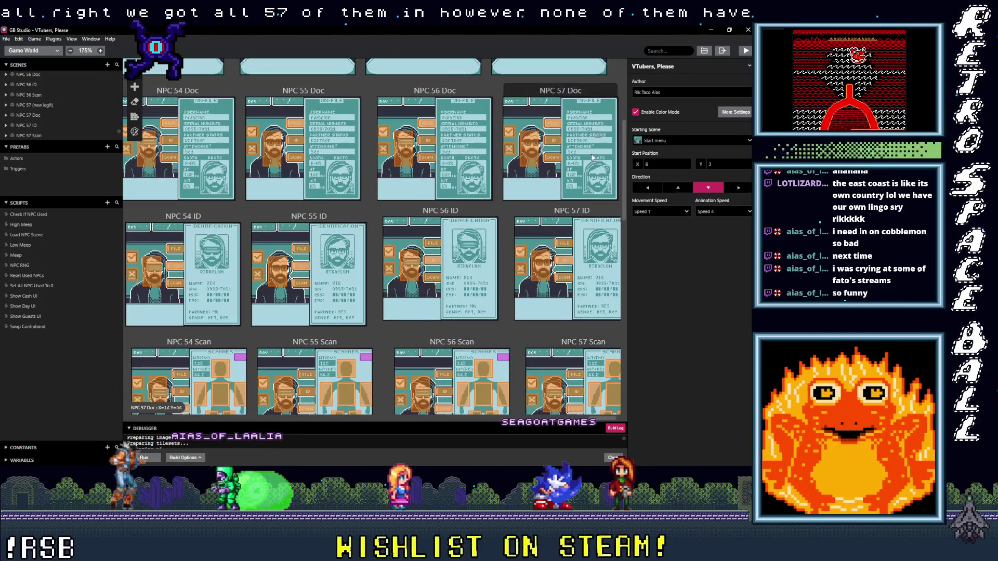
scroll(571, 233, "up", 4)
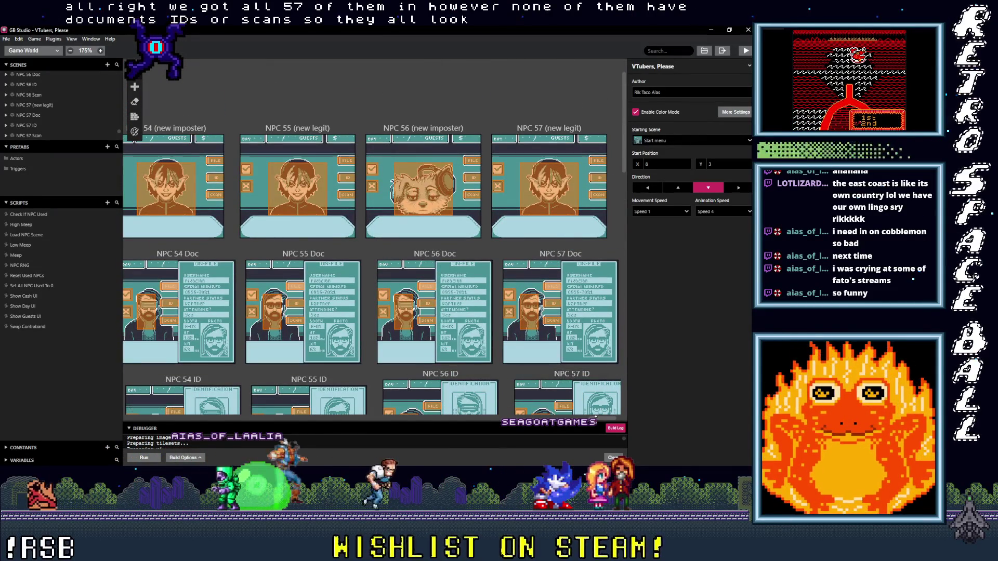
mouse_move(596, 418)
left_mouse_down()
mouse_move(305, 457)
mouse_move(335, 462)
left_mouse_up()
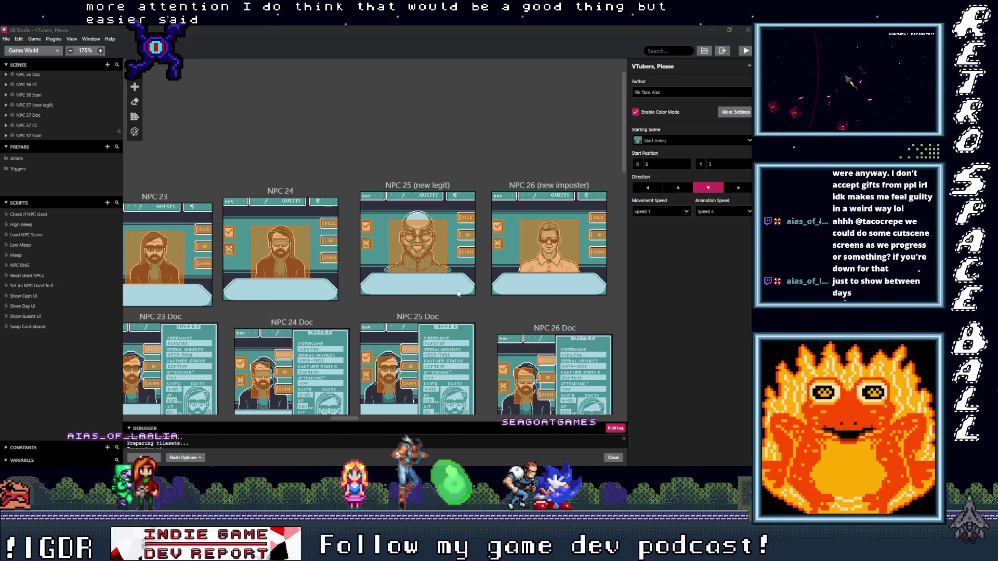
mouse_move(354, 417)
left_mouse_down()
mouse_move(151, 424)
mouse_move(265, 418)
mouse_move(177, 426)
mouse_move(215, 426)
left_mouse_up()
scroll(264, 365, "down", 3)
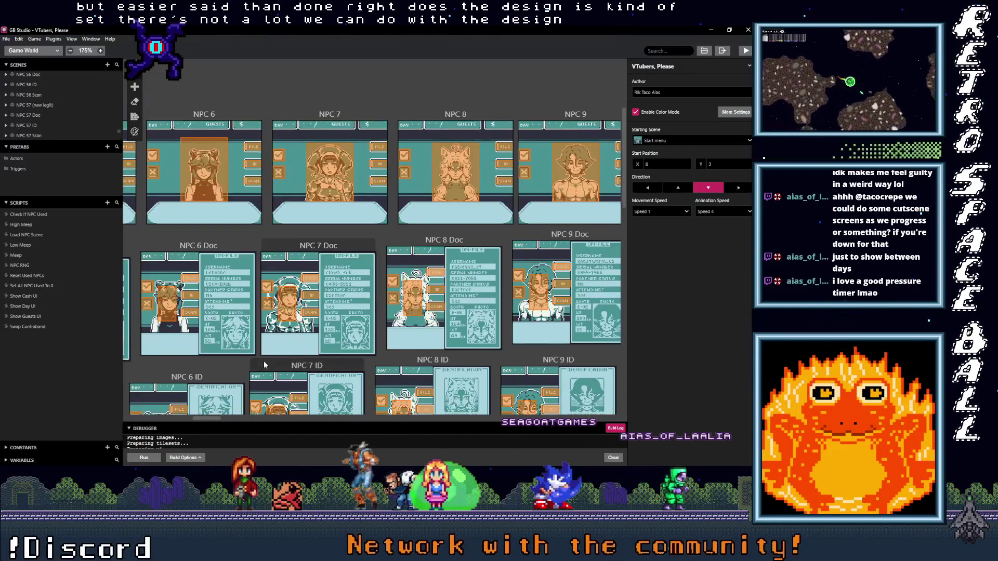
scroll(264, 364, "up", 3)
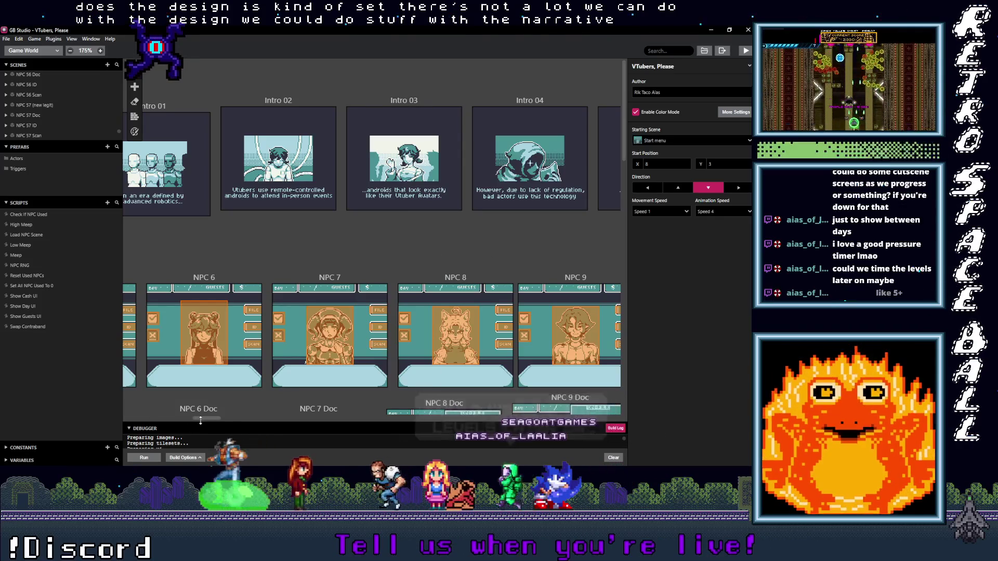
mouse_move(204, 419)
left_mouse_down()
mouse_move(267, 418)
mouse_move(129, 440)
left_mouse_up()
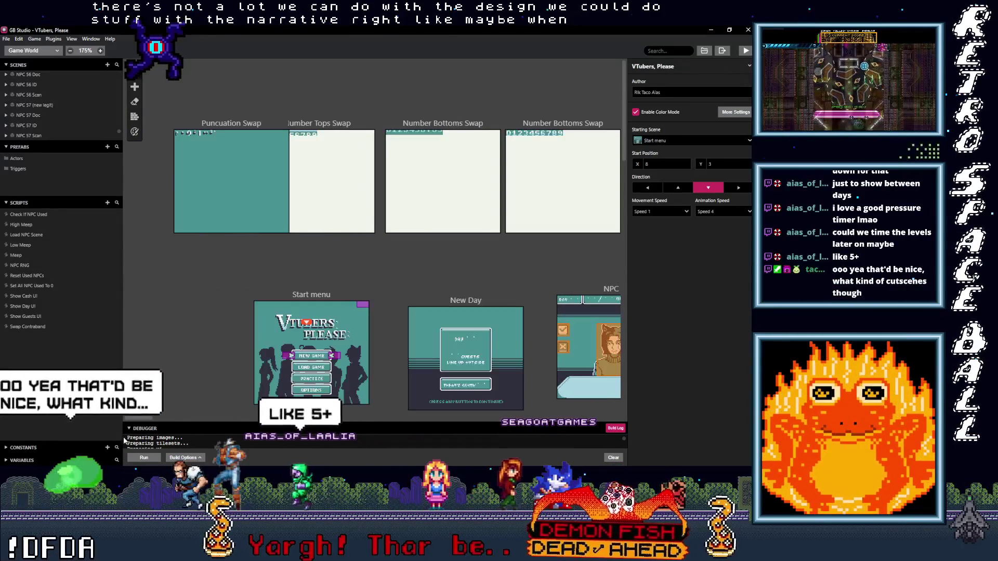
scroll(183, 348, "right", 5)
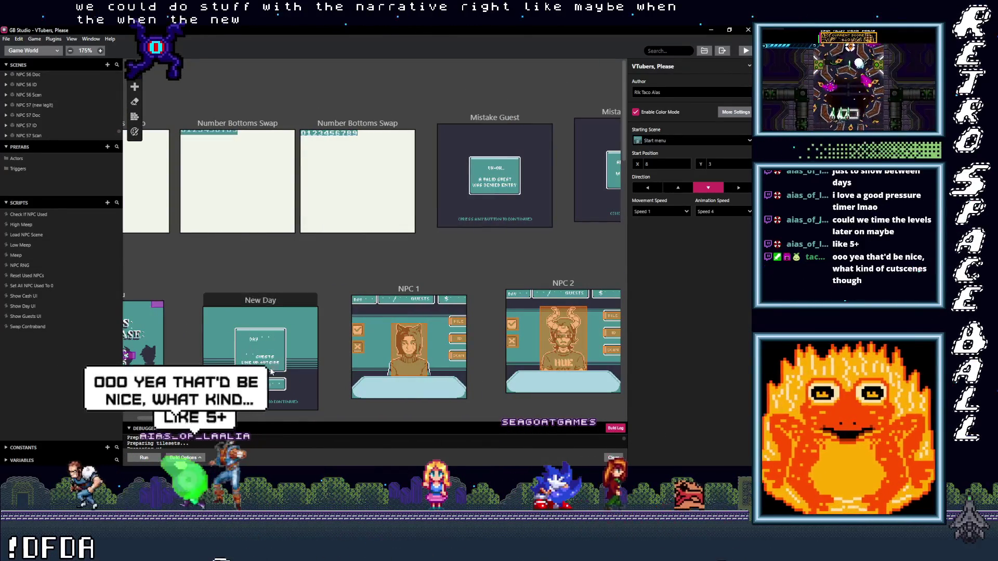
scroll(469, 243, "right", 10)
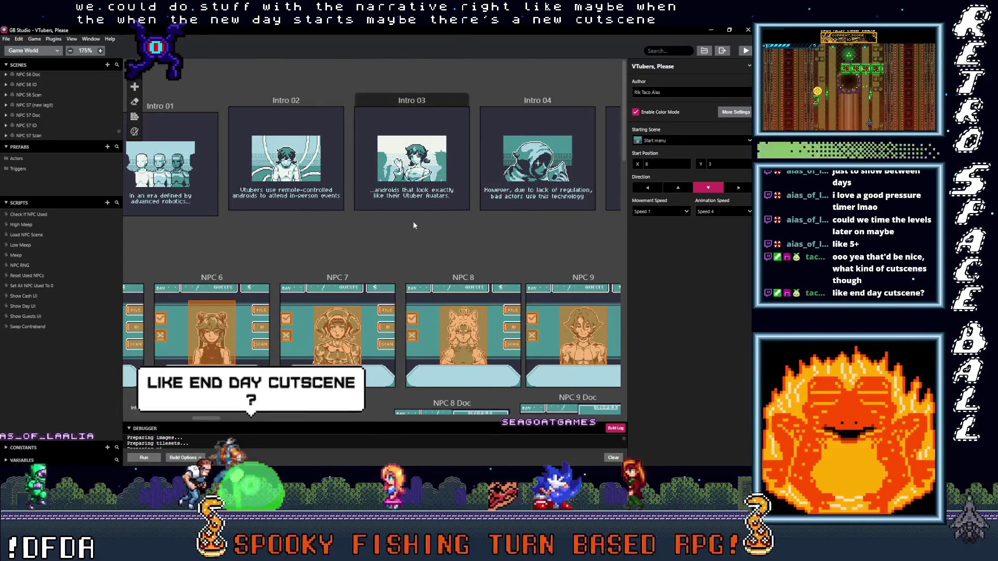
scroll(420, 233, "left", 3)
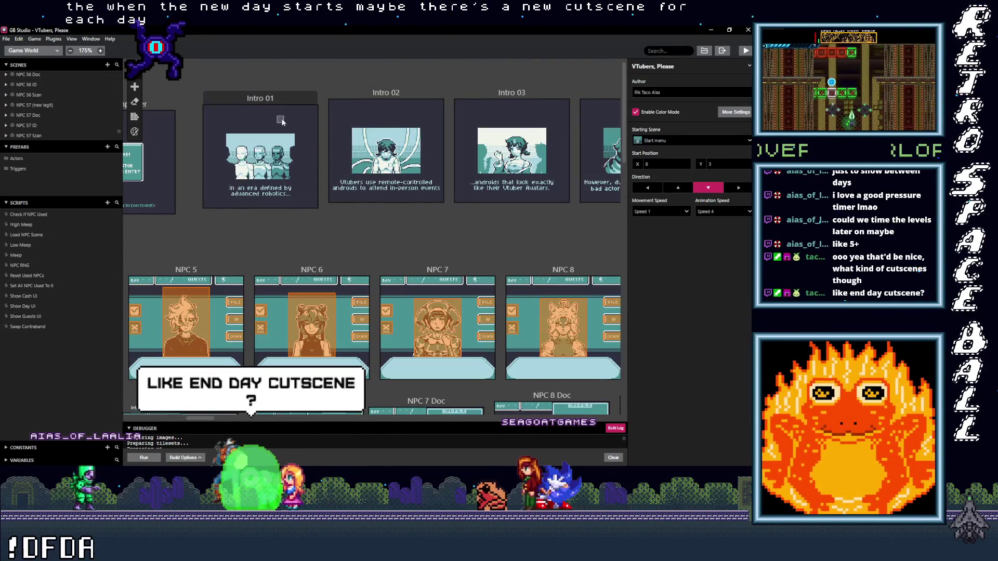
scroll(387, 244, "right", 5)
scroll(391, 245, "left", 2)
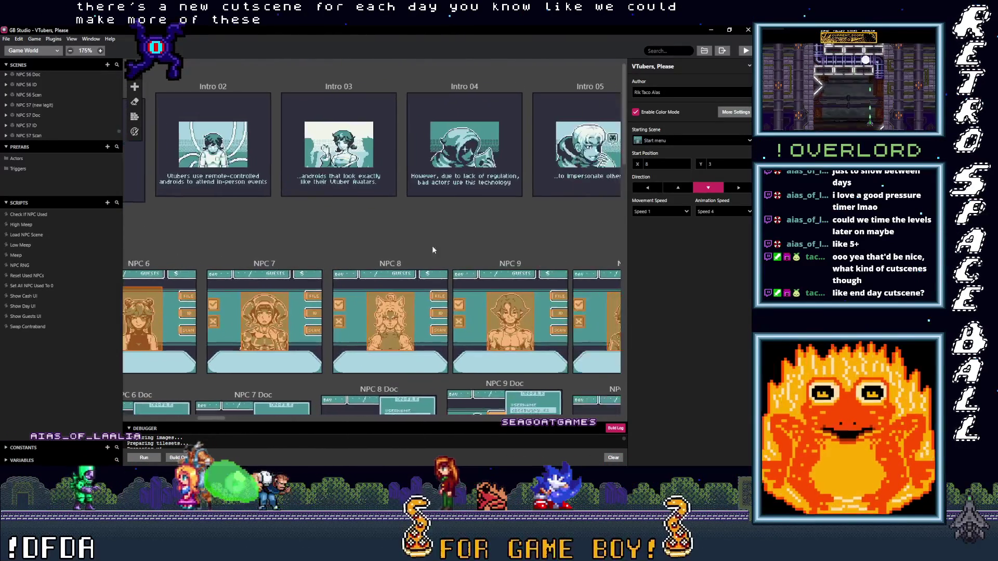
scroll(495, 171, "left", 10)
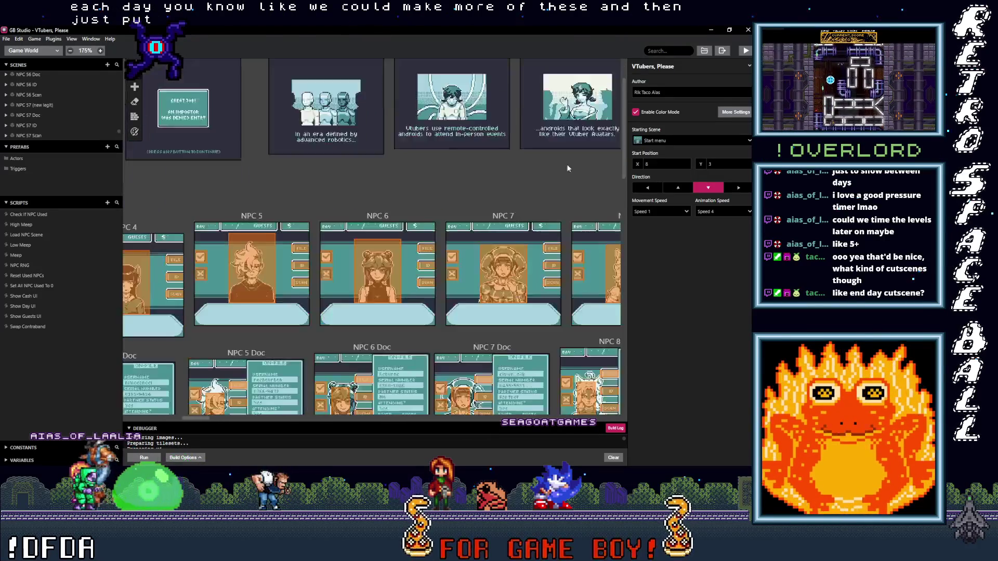
scroll(364, 234, "down", 3)
scroll(259, 270, "up", 5)
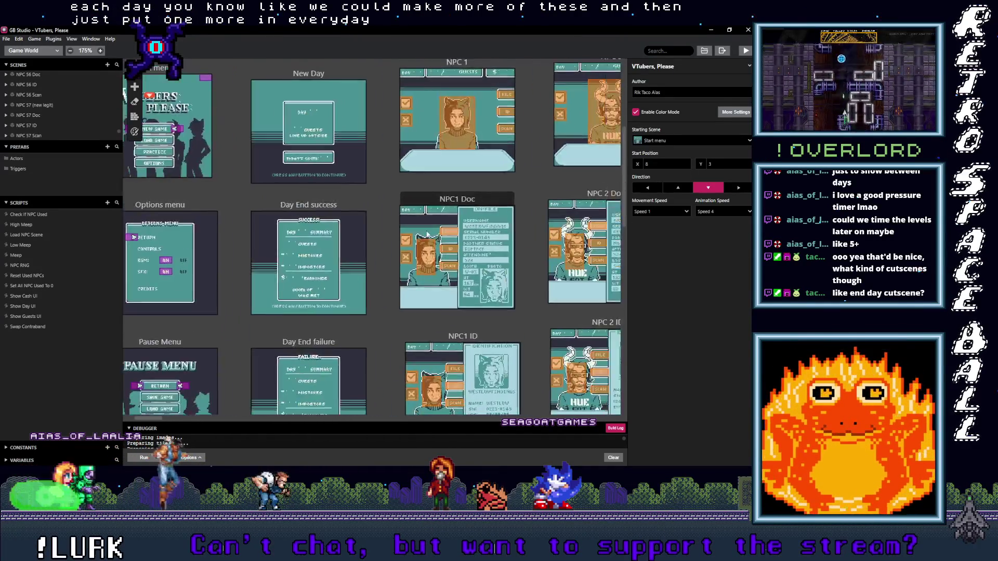
scroll(244, 272, "right", 10)
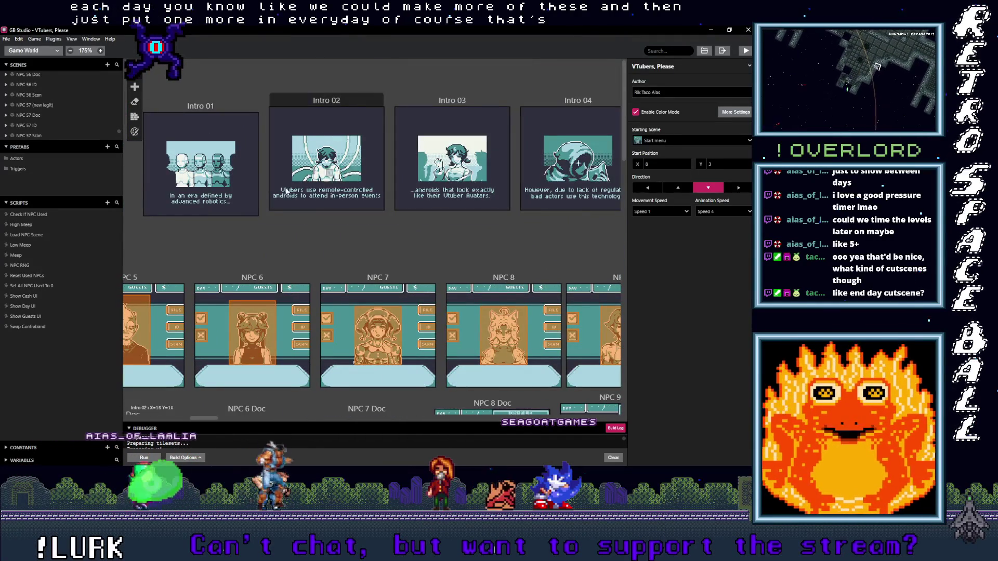
scroll(445, 220, "right", 10)
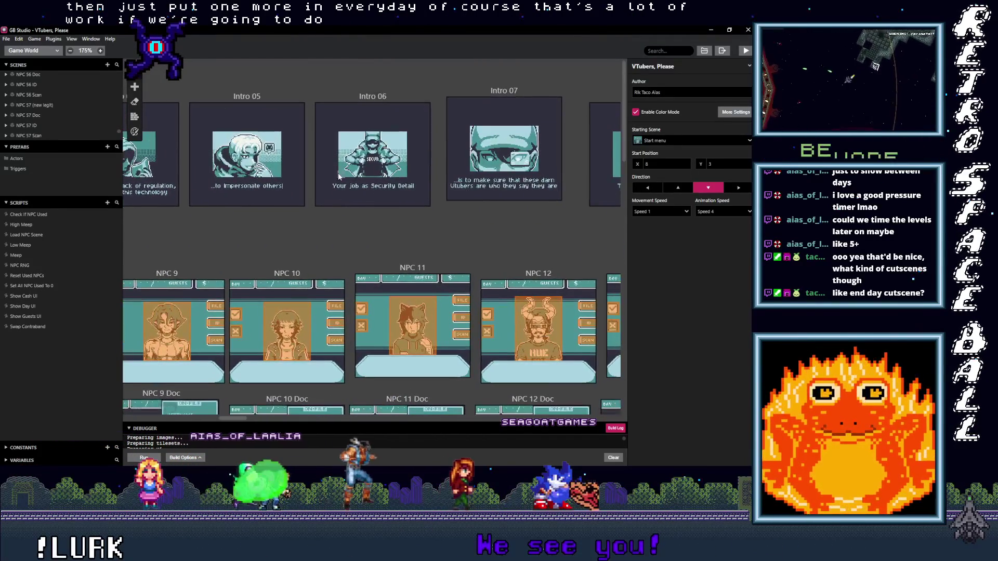
scroll(495, 232, "right", 5)
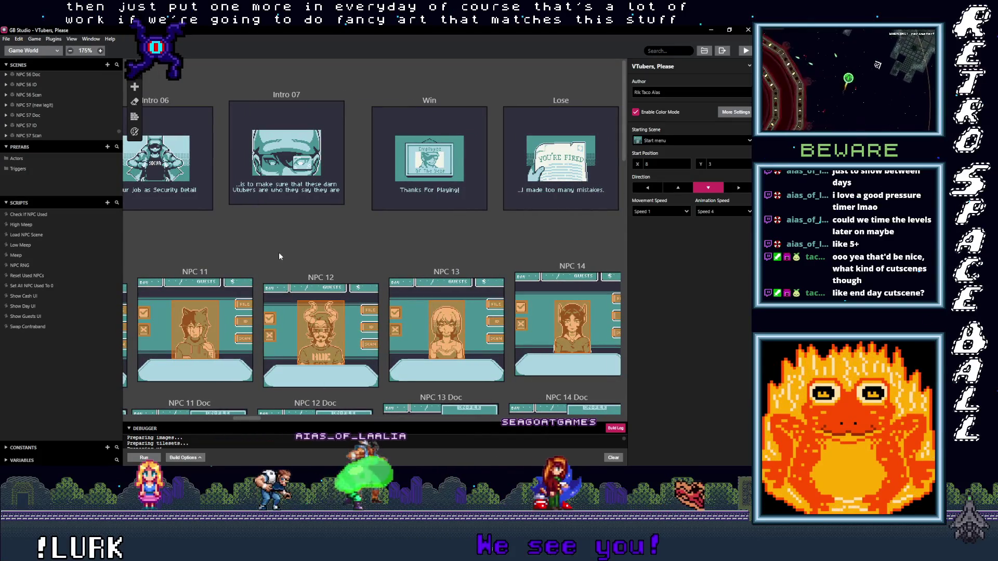
scroll(193, 255, "left", 10)
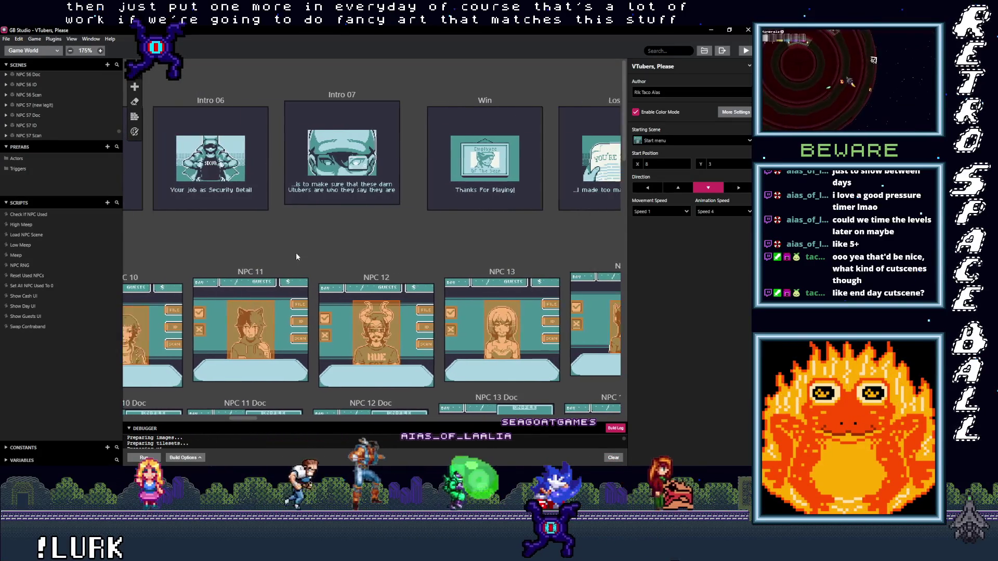
scroll(296, 260, "left", 8)
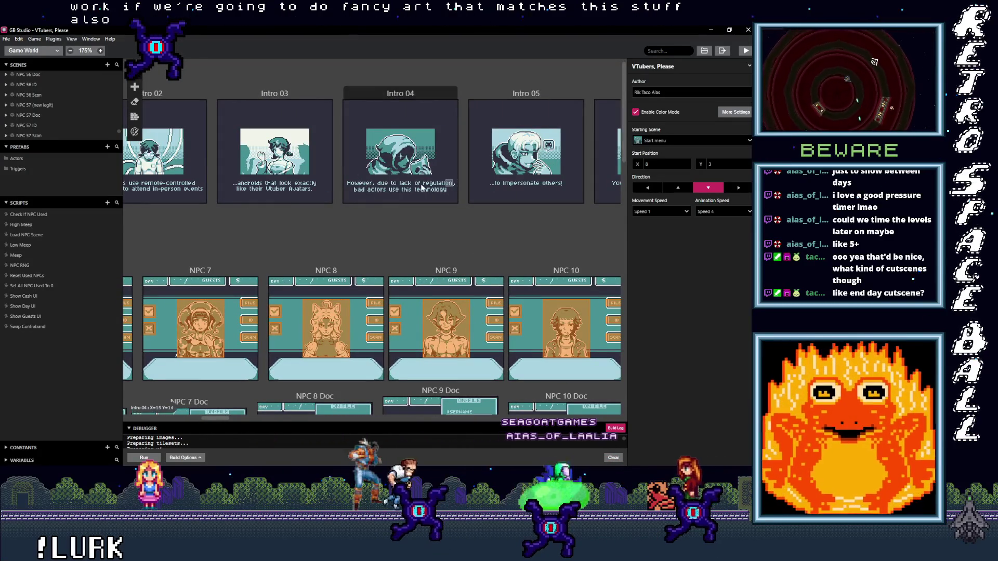
scroll(192, 263, "left", 15)
scroll(423, 189, "down", 5)
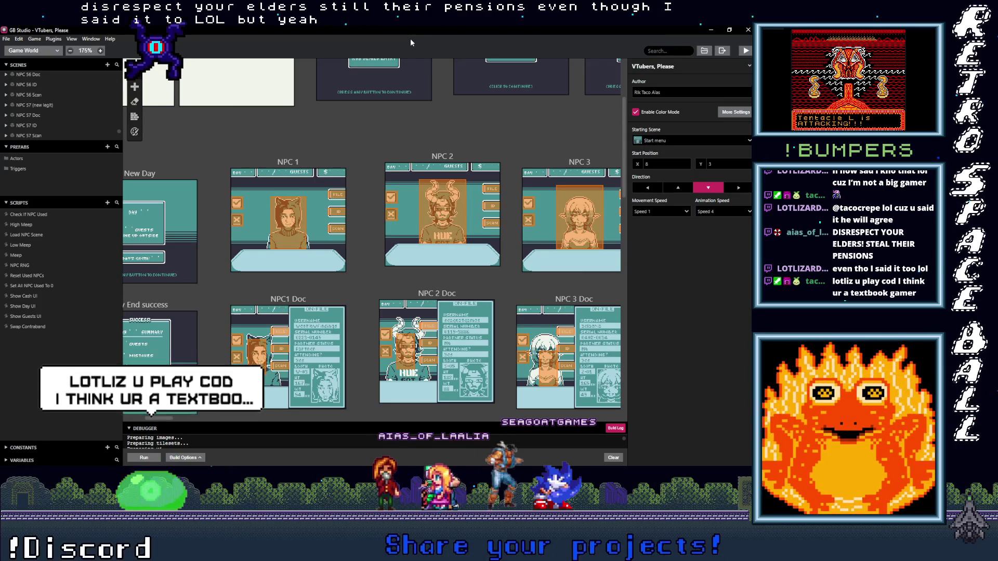
scroll(559, 293, "up", 3)
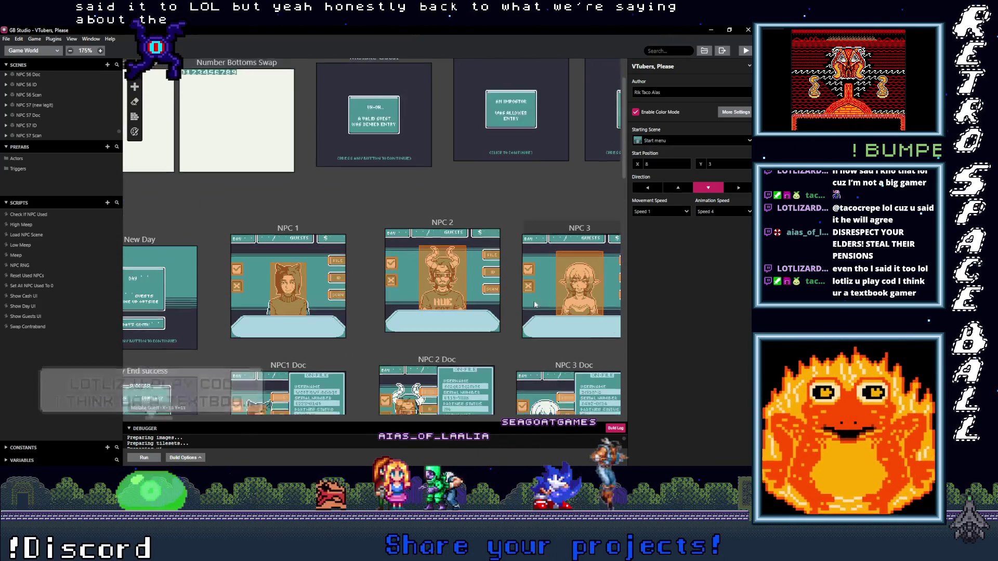
scroll(506, 310, "down", 4)
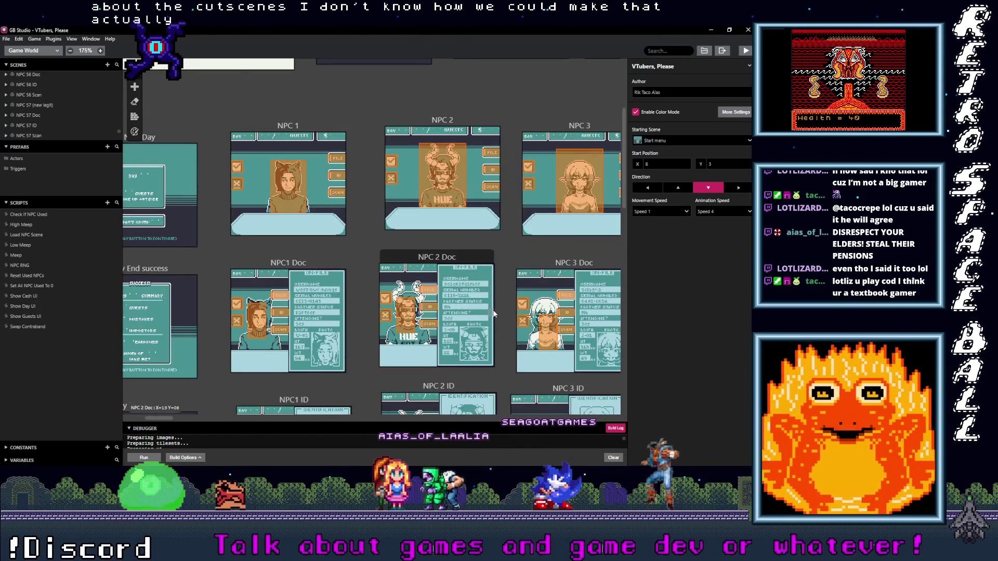
scroll(493, 314, "down", 3)
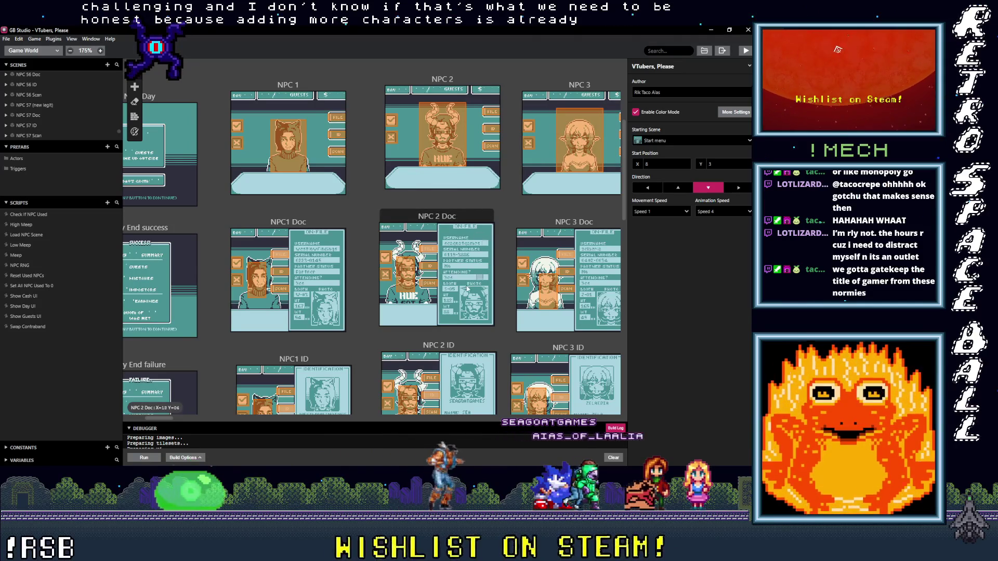
Pan the game world across the NPC 4 and NPC 9 scenes to the NPC 11–14 scenes
left_click_drag(505, 285, 315, 336)
scroll(315, 336, "up", 1)
scroll(333, 269, "right", 8)
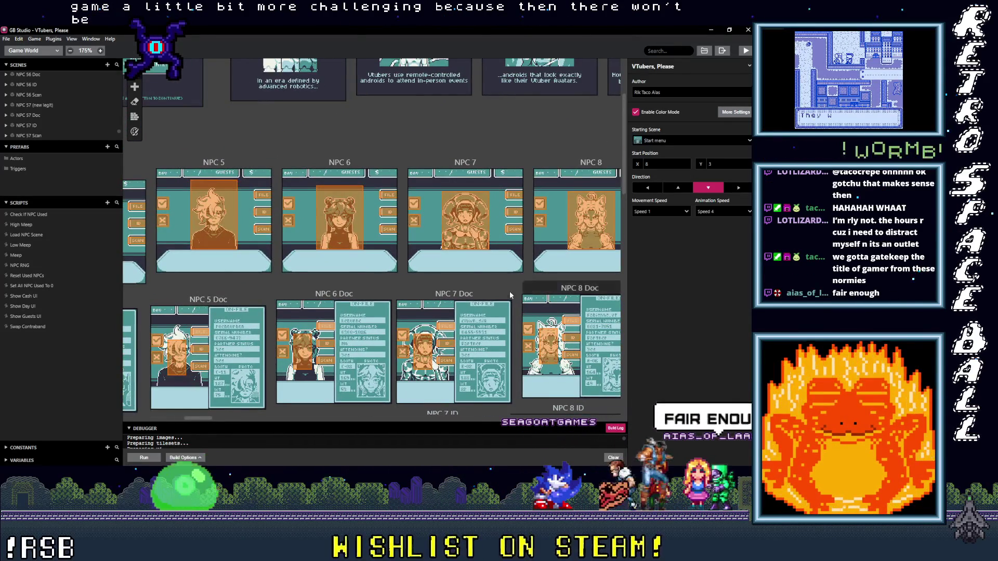
left_click_drag(519, 289, 418, 292)
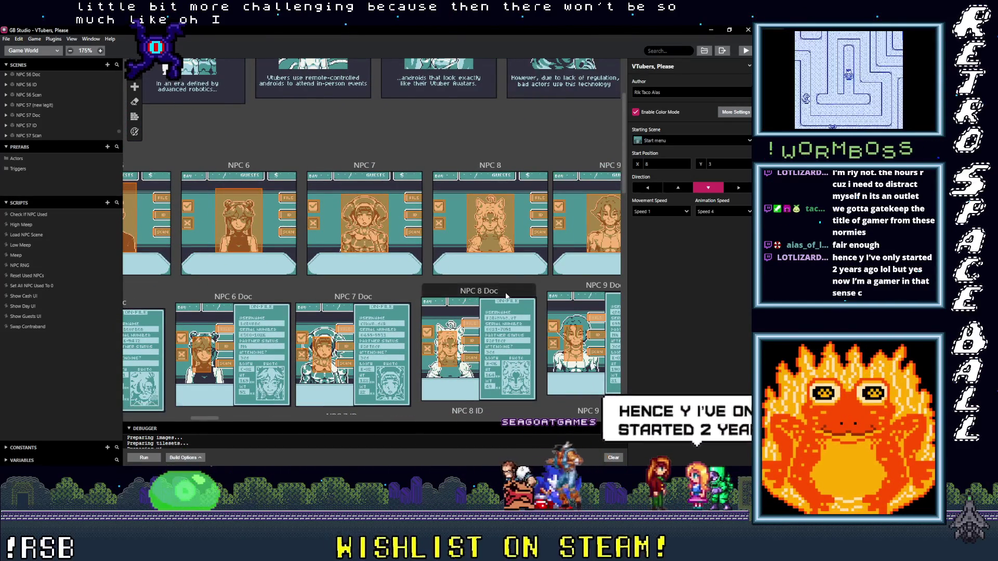
scroll(525, 272, "right", 7)
mouse_move(525, 272)
left_mouse_down()
mouse_move(173, 273)
mouse_move(367, 272)
left_mouse_up()
Pan back left past NPC 4–7 to the NPC 2–4 portrait and Doc scenes
scroll(252, 275, "left", 1)
scroll(210, 278, "left", 3)
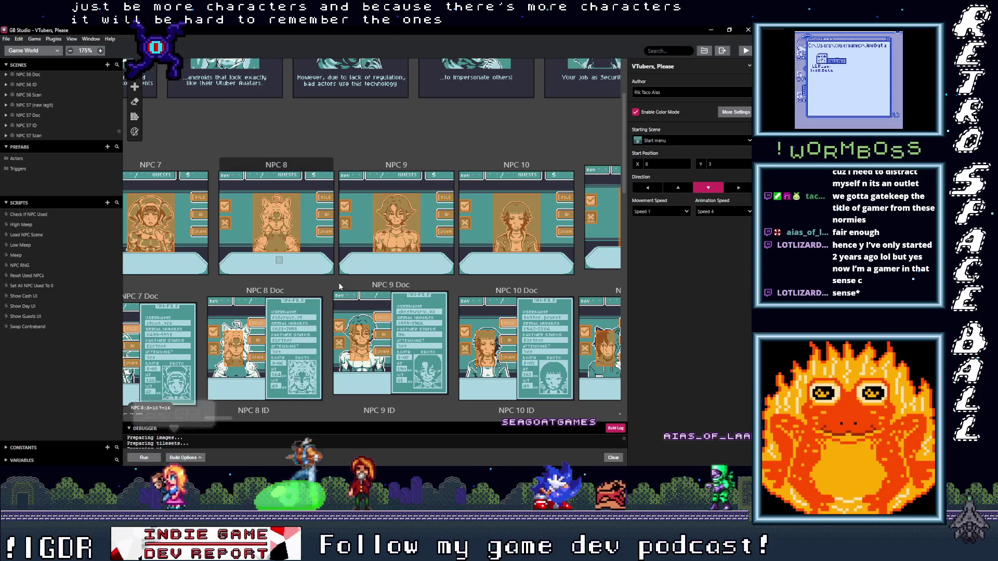
left_click_drag(210, 298, 559, 292)
mouse_move(276, 287)
left_mouse_down()
mouse_move(468, 285)
mouse_move(391, 288)
mouse_move(428, 291)
left_mouse_up()
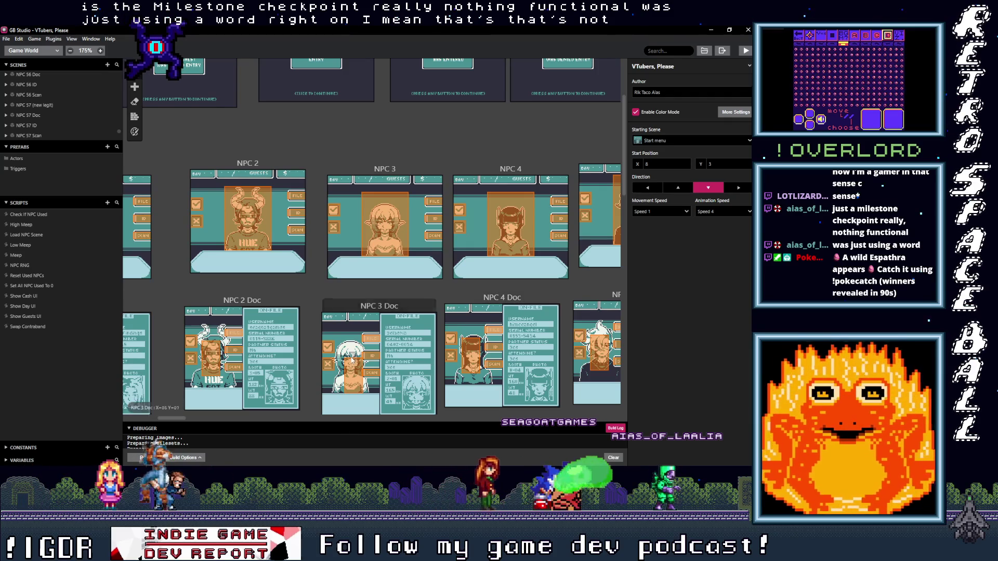
Scroll up to the Mistake/Correct scenes, over to NPC 7–10, then back to Intro 01–04
scroll(351, 359, "up", 3)
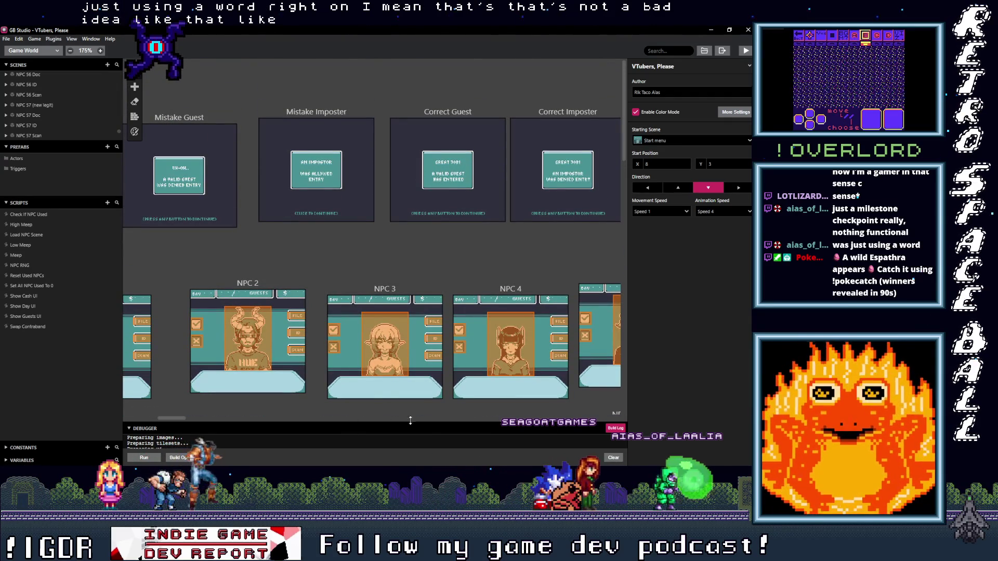
mouse_move(182, 418)
left_mouse_down()
mouse_move(263, 423)
mouse_move(161, 435)
mouse_move(244, 440)
left_mouse_up()
scroll(301, 388, "down", 3)
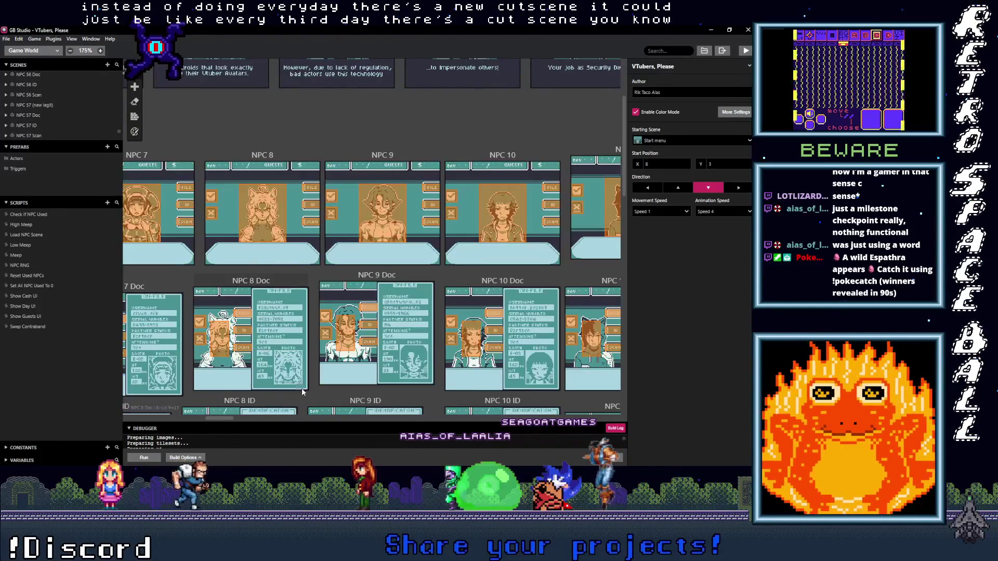
scroll(302, 395, "up", 2)
scroll(301, 394, "up", 1)
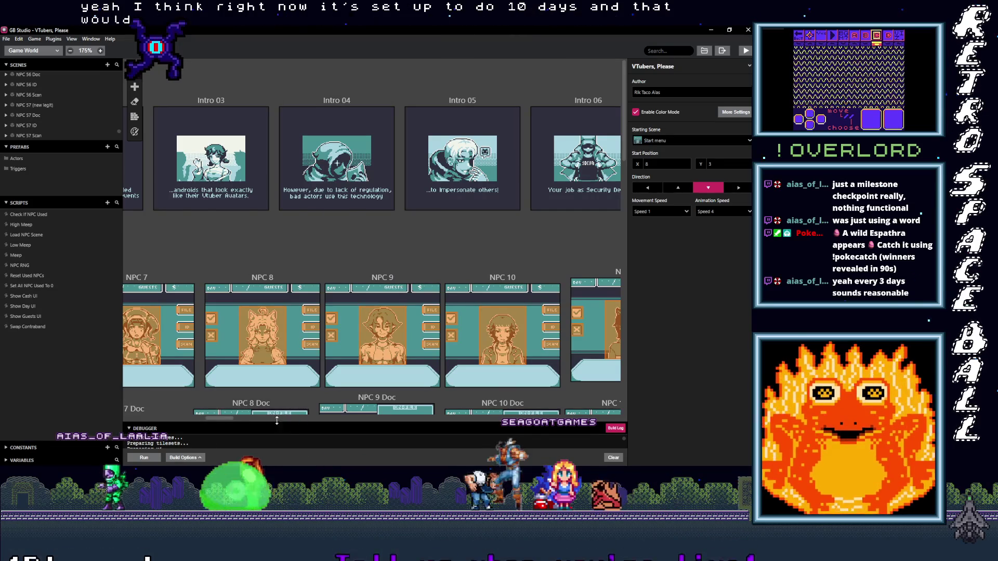
mouse_move(226, 417)
left_mouse_down()
mouse_move(264, 421)
mouse_move(206, 420)
left_mouse_up()
mouse_move(219, 420)
left_mouse_down()
mouse_move(263, 427)
mouse_move(183, 432)
mouse_move(243, 431)
mouse_move(191, 440)
mouse_move(214, 441)
left_mouse_up()
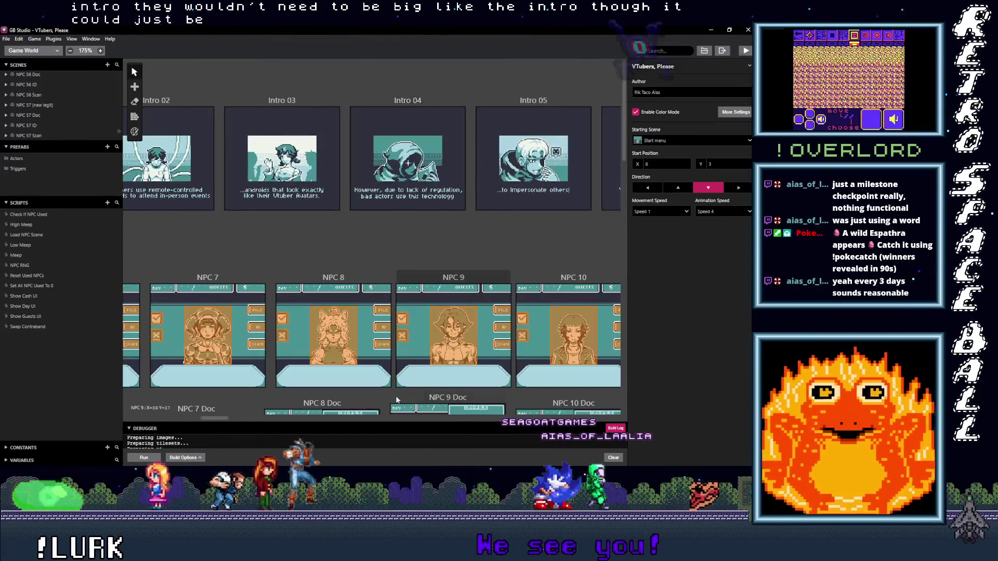
Scroll through the copied NPC Doc, ID and Scan scene rows
mouse_move(217, 418)
left_mouse_down()
mouse_move(271, 424)
mouse_move(227, 430)
mouse_move(211, 411)
mouse_move(184, 421)
mouse_move(210, 411)
mouse_move(256, 419)
mouse_move(195, 429)
mouse_move(237, 428)
mouse_move(243, 380)
mouse_move(246, 409)
left_mouse_up()
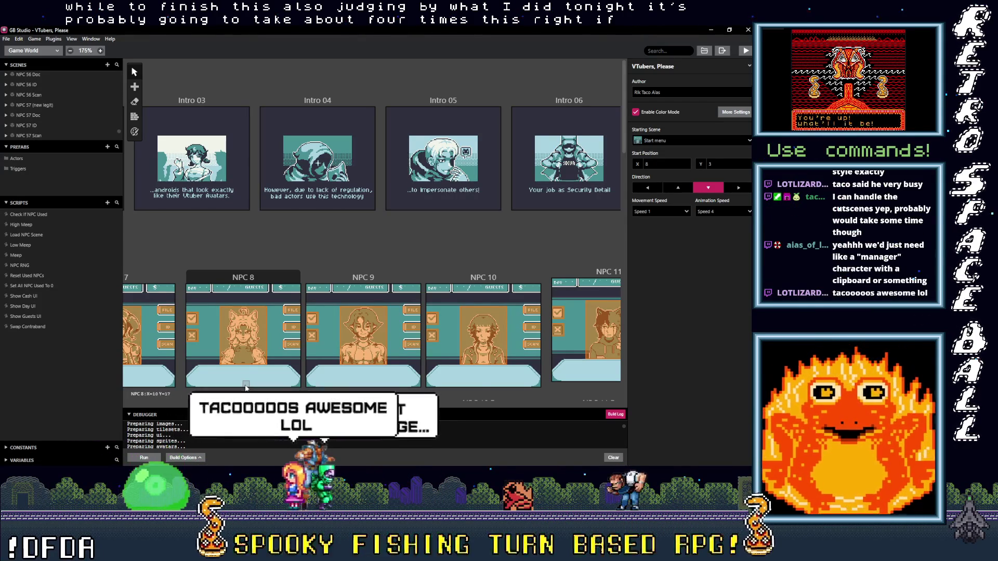
scroll(386, 279, "down", 5)
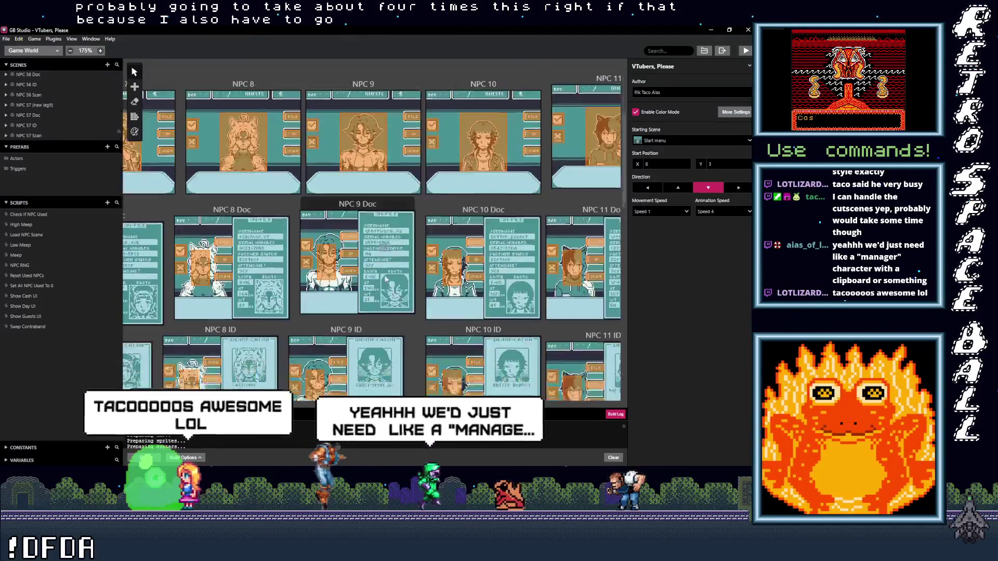
scroll(471, 298, "down", 5)
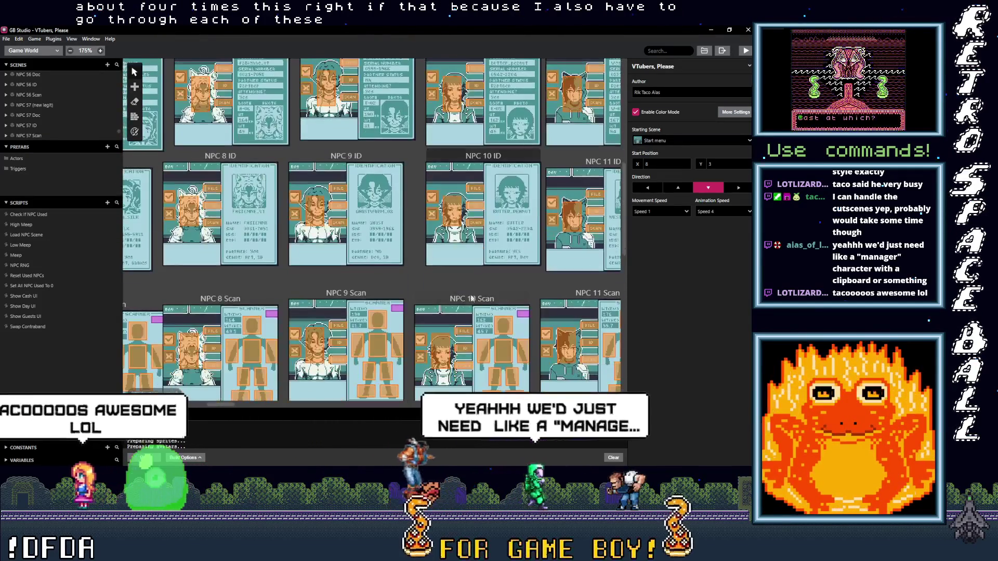
scroll(456, 200, "down", 2)
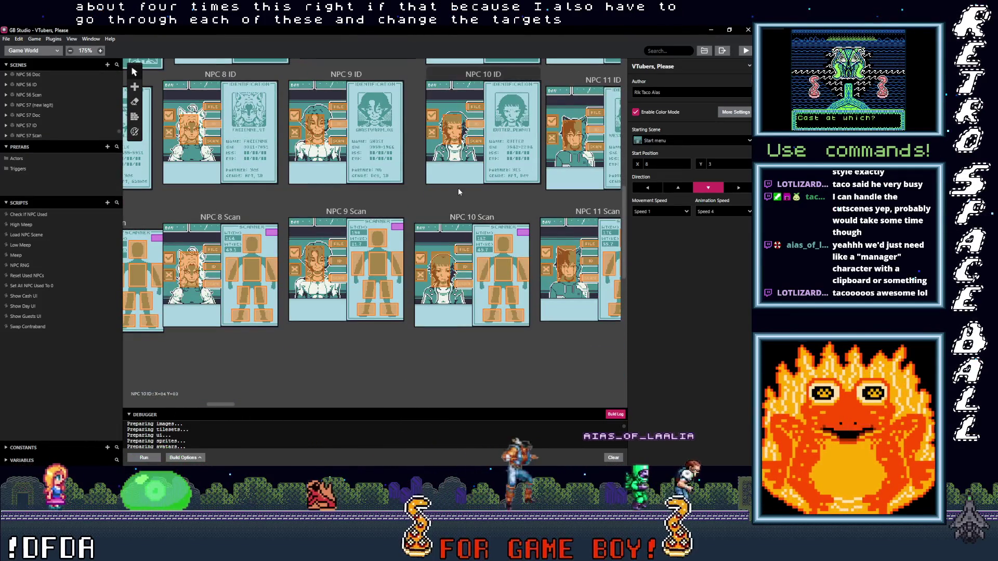
scroll(457, 199, "up", 8)
scroll(181, 257, "right", 5)
scroll(180, 257, "right", 15)
Continue to the NPC 38–41 ID and Scan scenes and select the NPC 42 Scan trigger
scroll(321, 265, "down", 2)
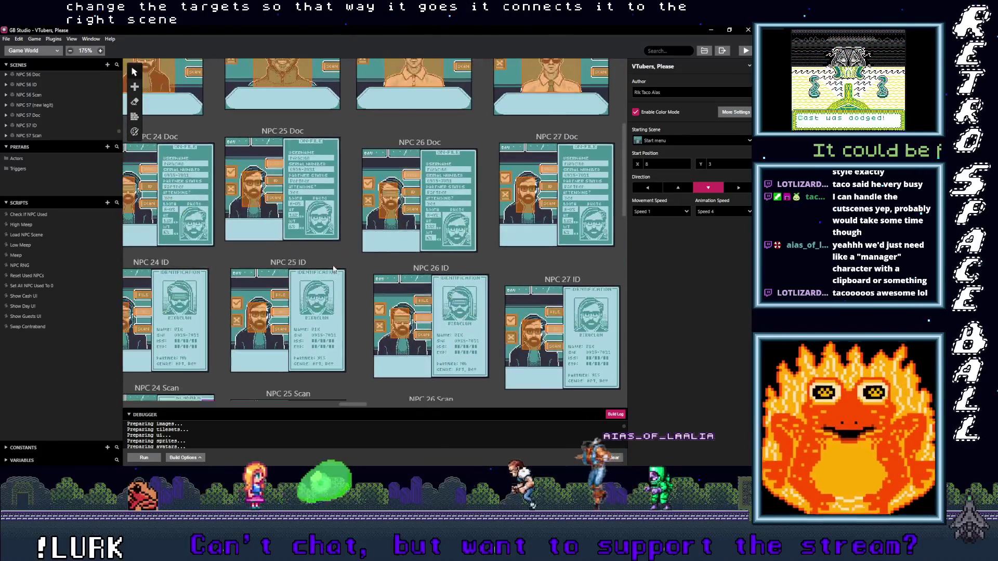
scroll(321, 265, "right", 5)
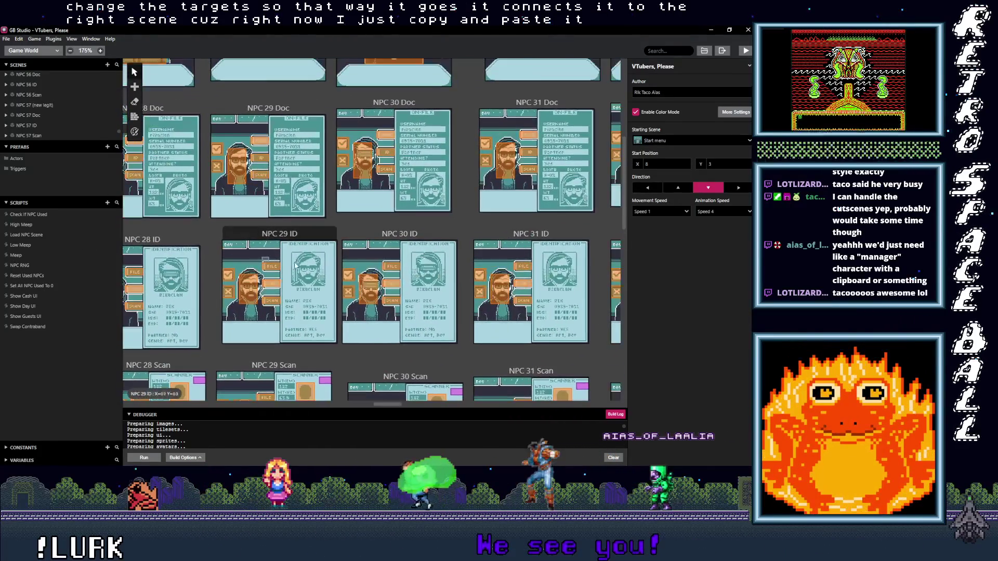
scroll(267, 266, "right", 9)
scroll(364, 271, "down", 1)
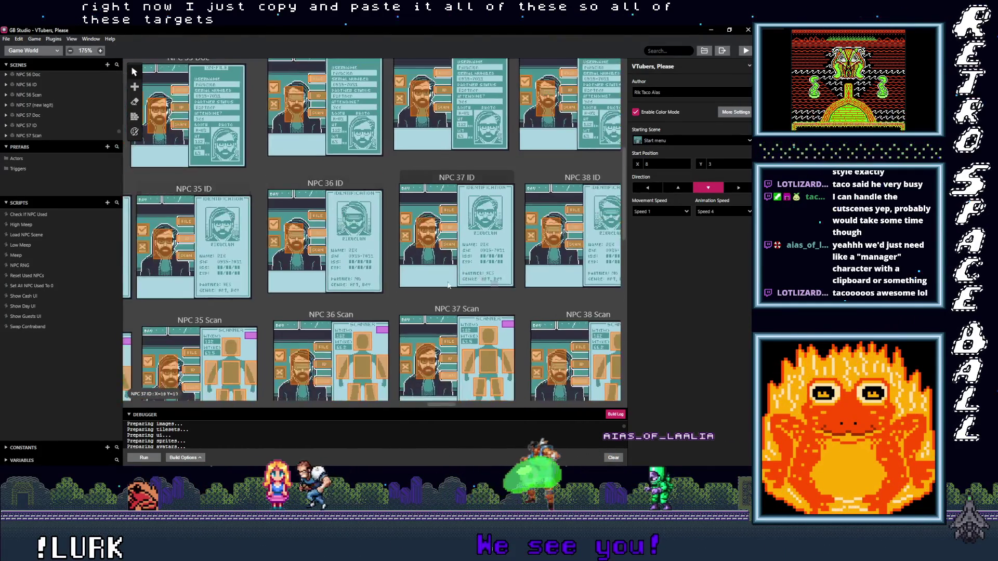
scroll(467, 306, "right", 2)
scroll(426, 339, "down", 1)
scroll(532, 347, "right", 5)
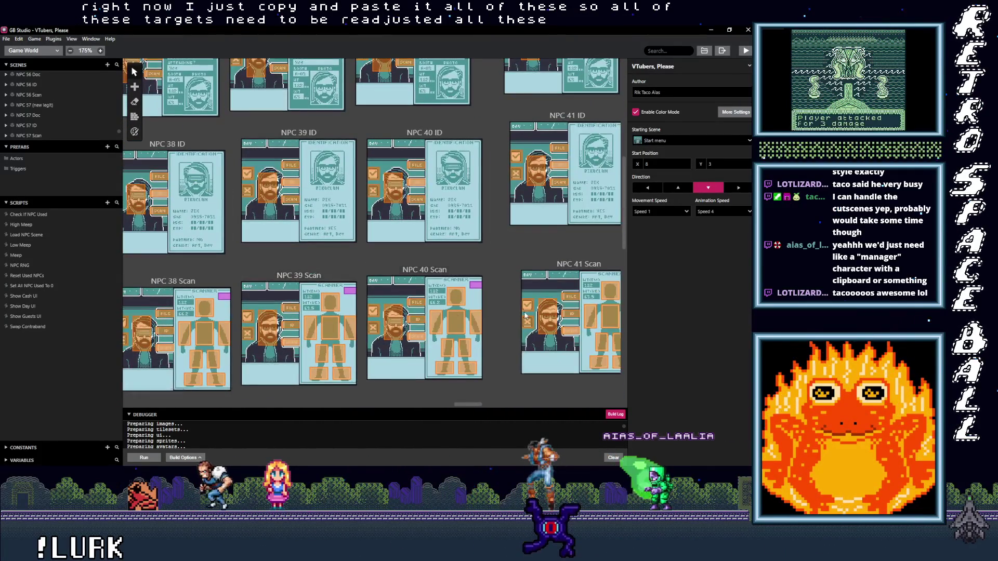
left_click(405, 336)
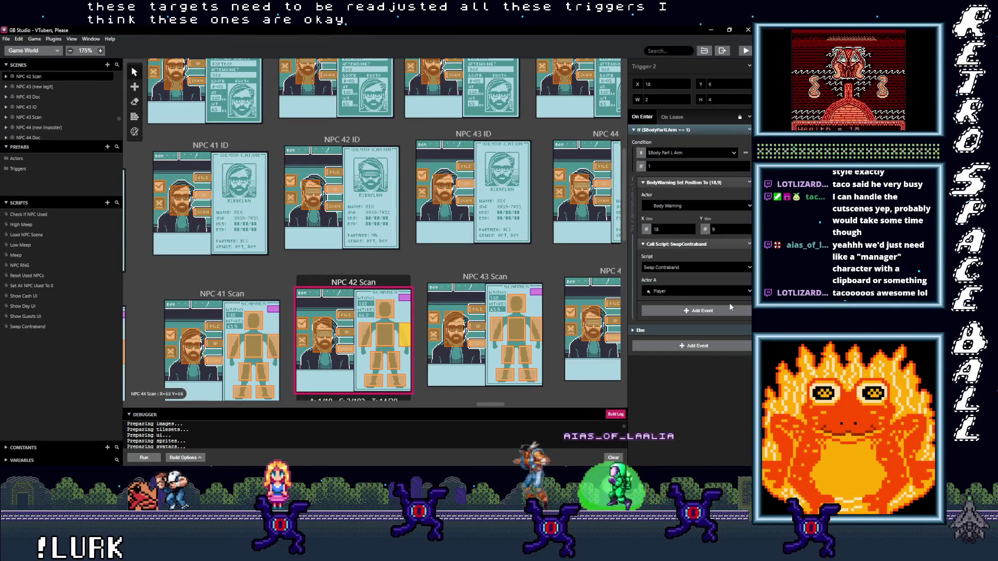
Check which actor the NPC 42 Scan trigger's Swap Contraband script targets in Actor A
left_click(667, 292)
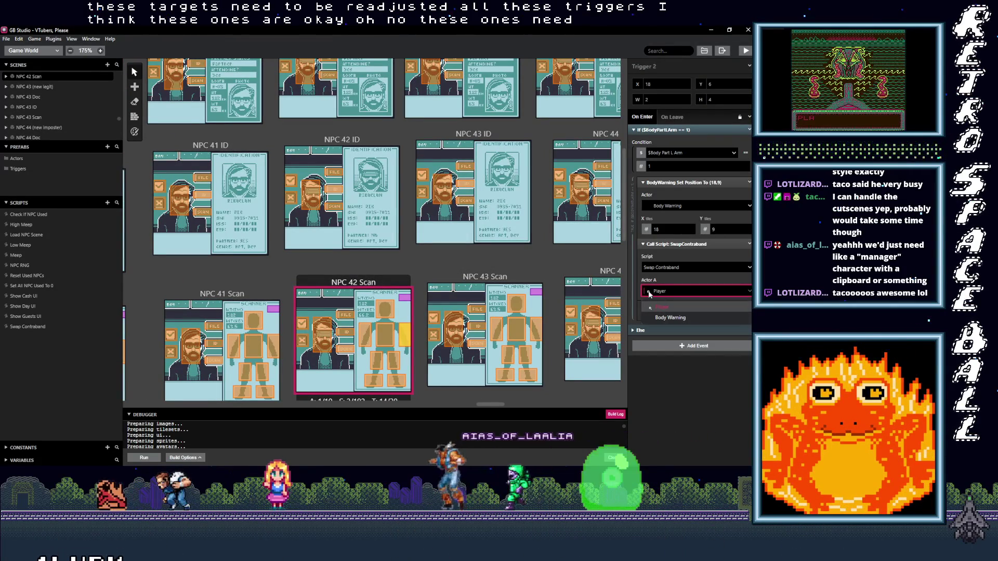
left_click(507, 262)
scroll(526, 268, "right", 10)
scroll(421, 235, "right", 10)
Inspect both NPC 56 Scan triggers, including Trigger 10's Attach Script To B/A Button events
scroll(420, 260, "up", 5)
scroll(427, 330, "down", 5)
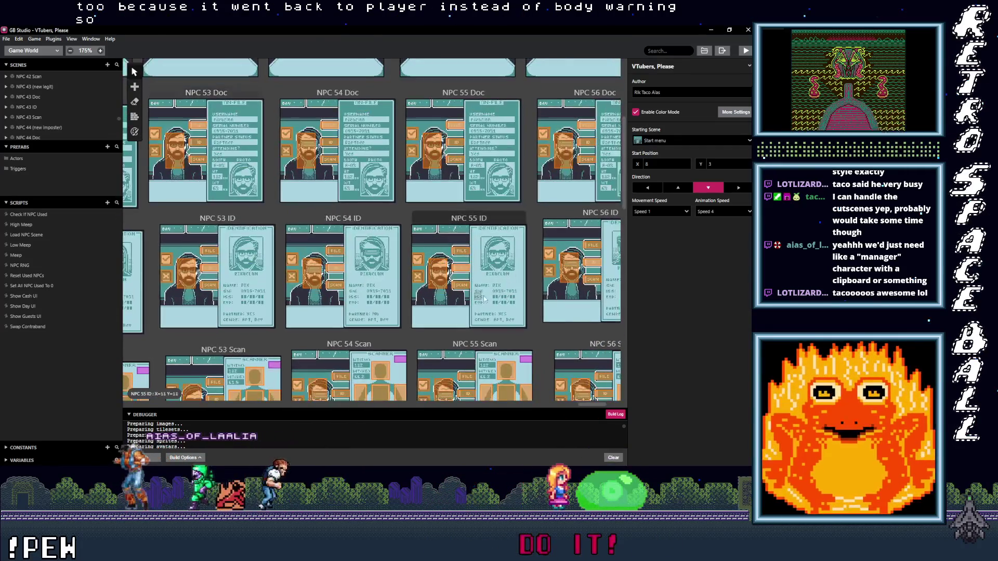
scroll(416, 286, "right", 5)
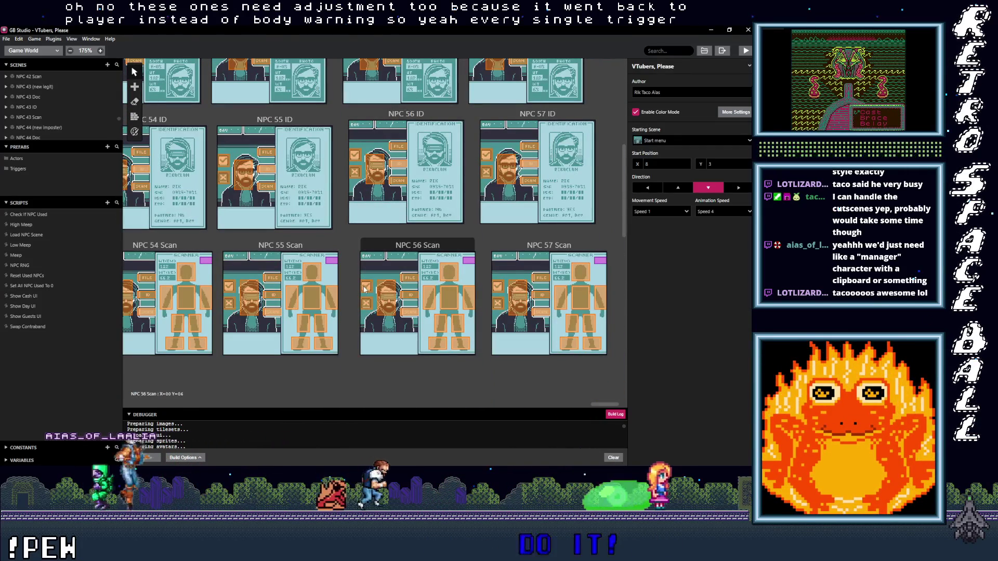
left_click(365, 290)
left_click(670, 130)
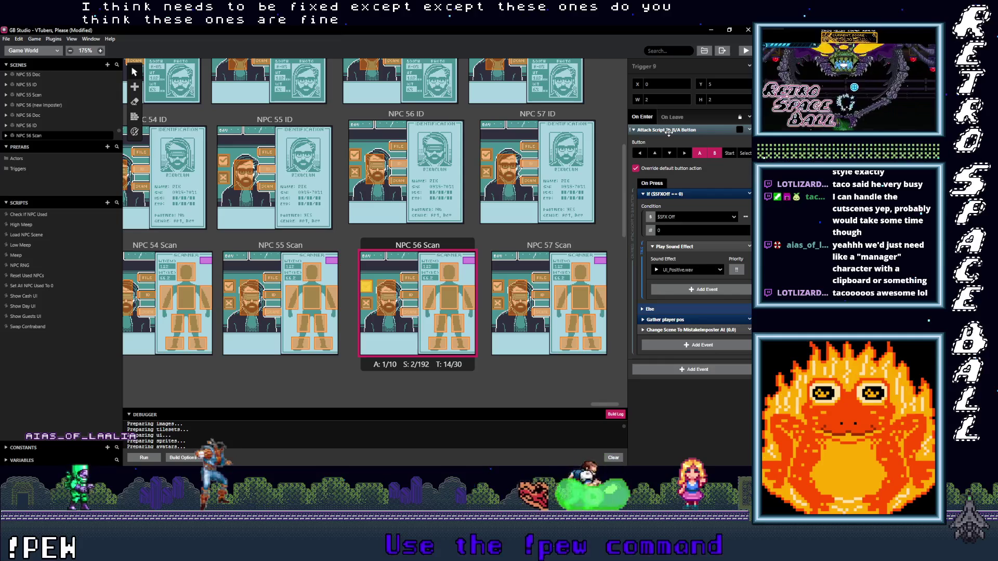
left_click(669, 131)
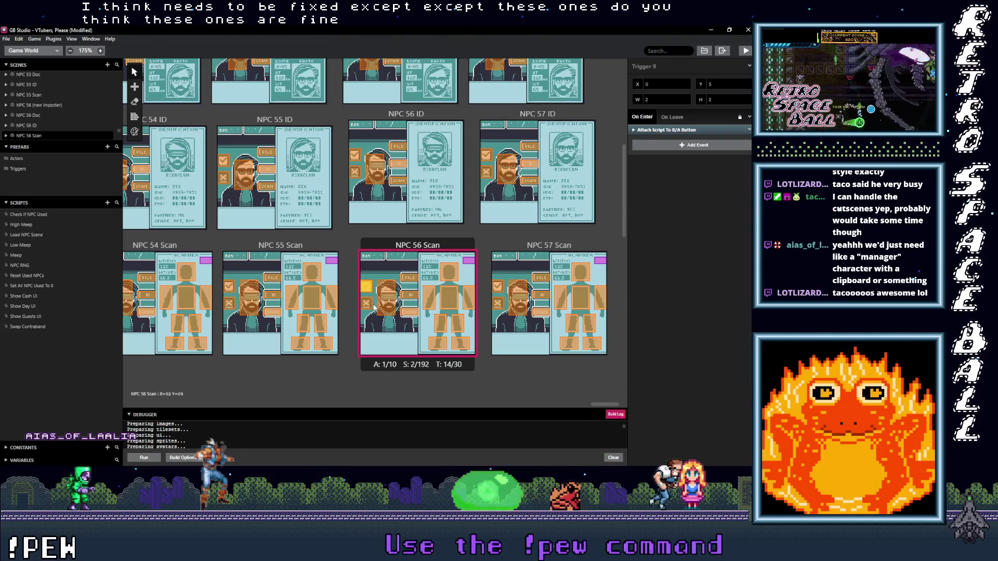
left_click(367, 306)
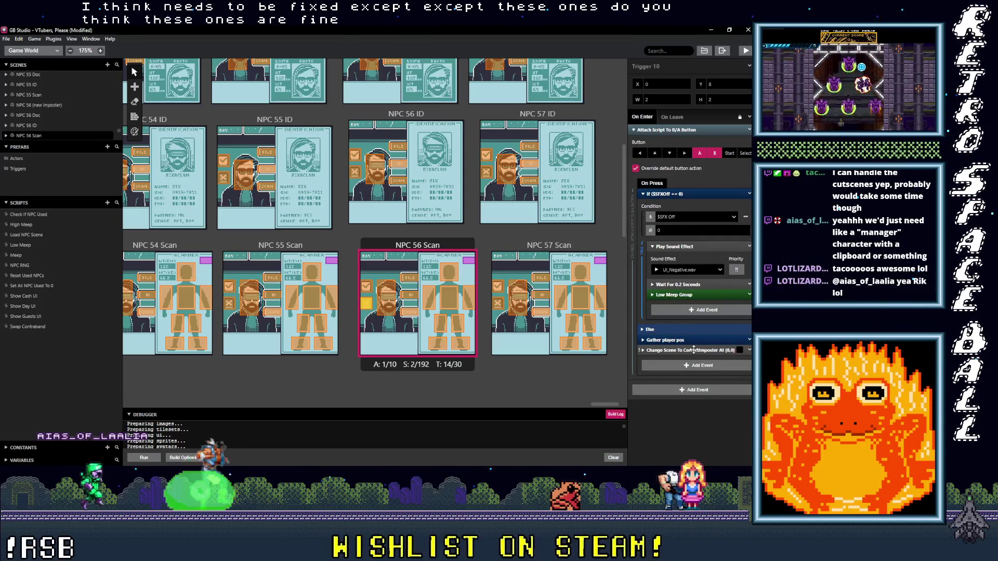
left_click(364, 287)
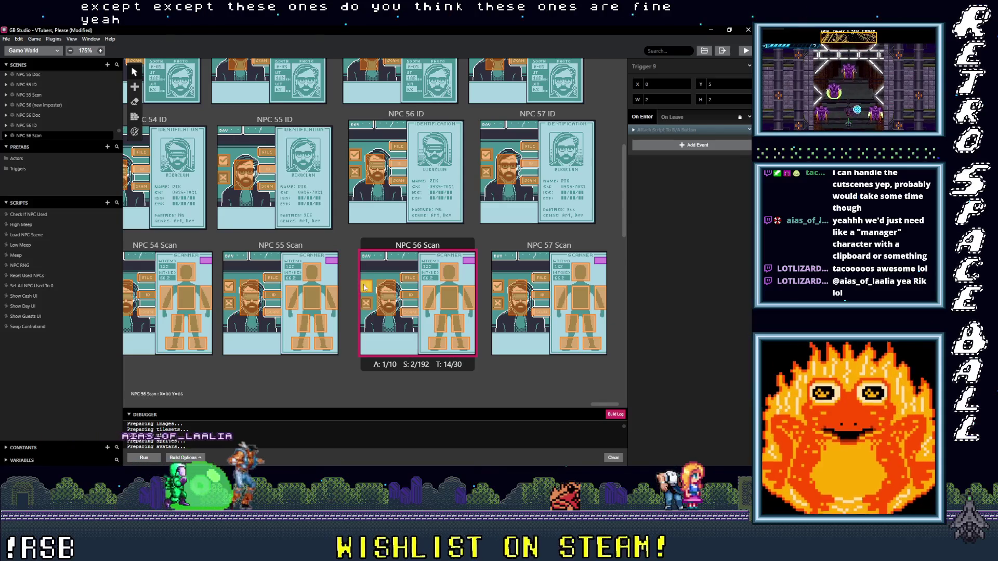
left_click(368, 306)
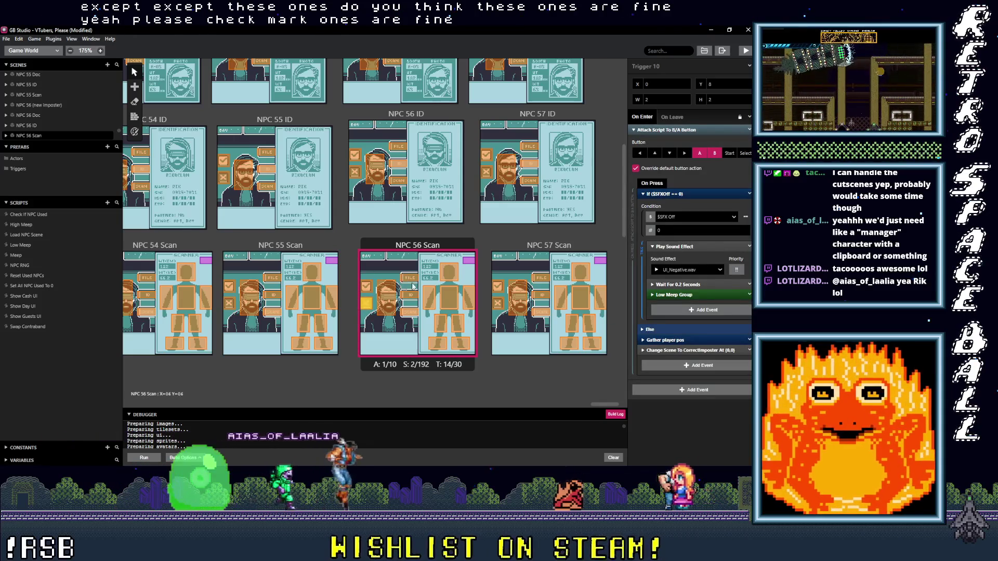
scroll(482, 188, "up", 3)
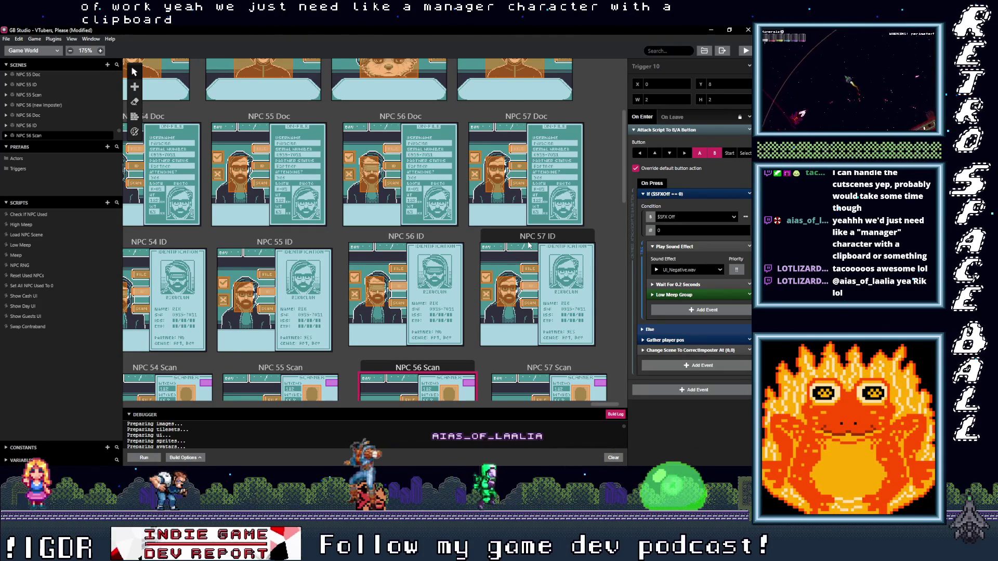
scroll(423, 246, "up", 3)
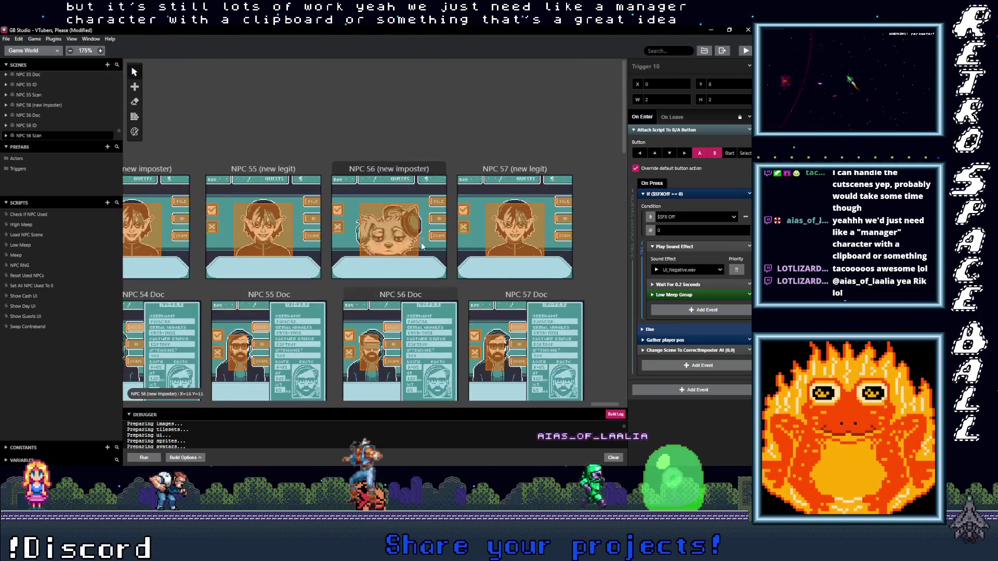
scroll(336, 199, "left", 10)
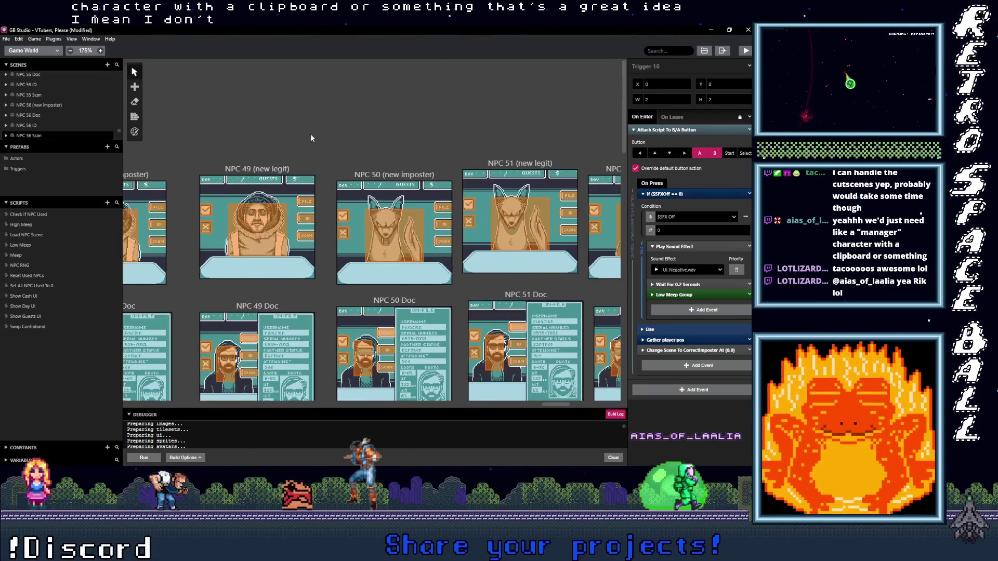
scroll(298, 84, "left", 15)
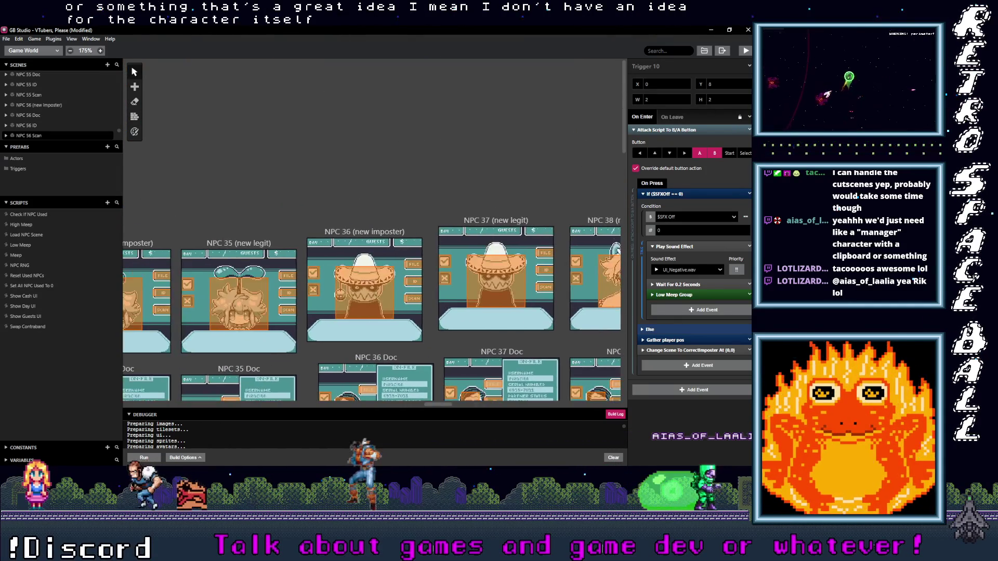
scroll(505, 149, "left", 15)
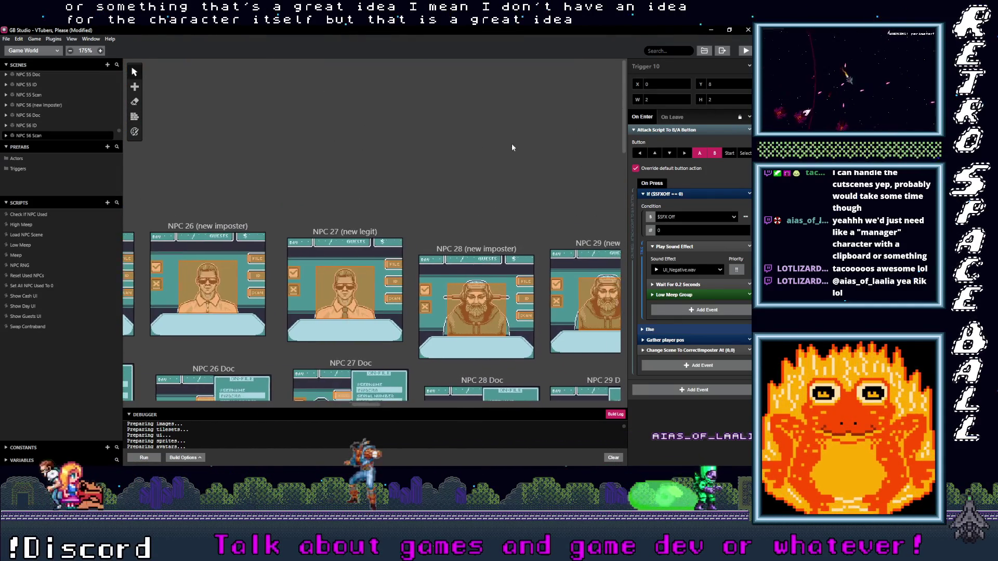
scroll(506, 148, "left", 10)
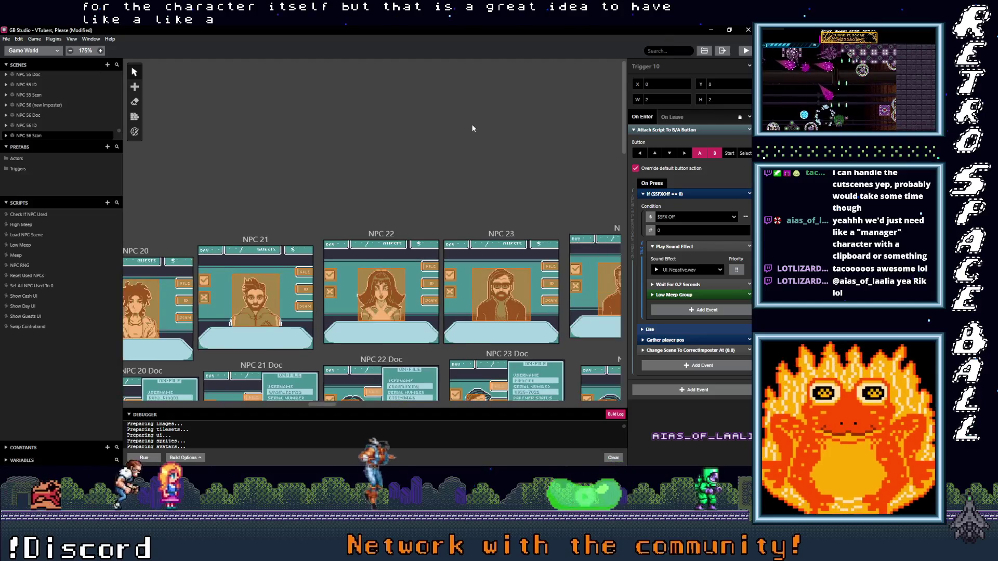
scroll(432, 139, "left", 5)
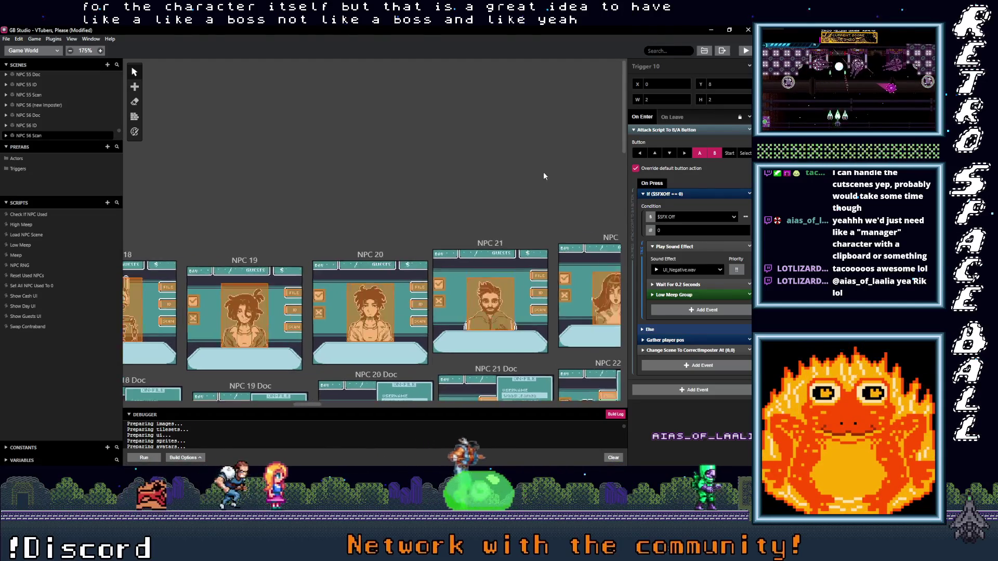
scroll(274, 157, "left", 10)
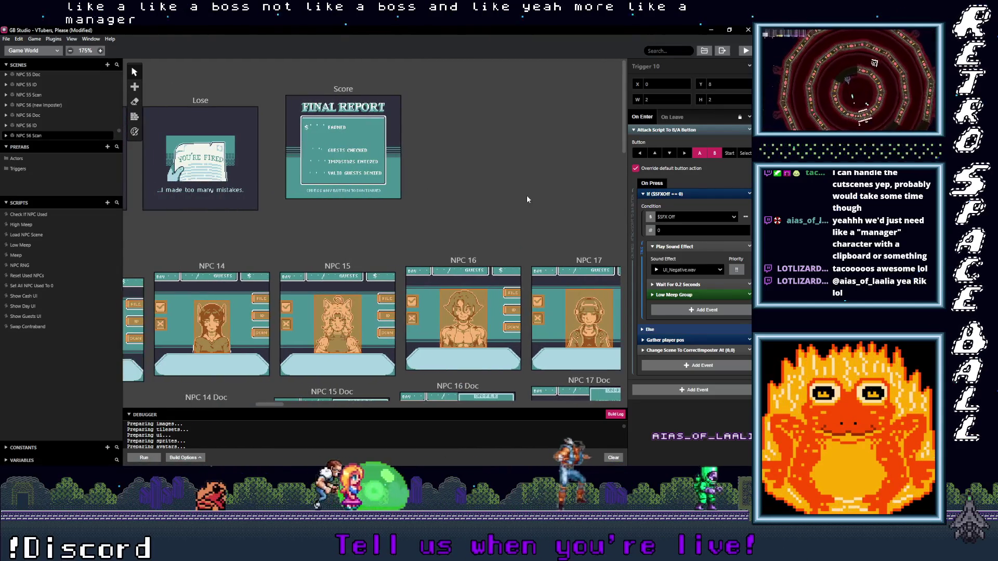
scroll(261, 217, "left", 8)
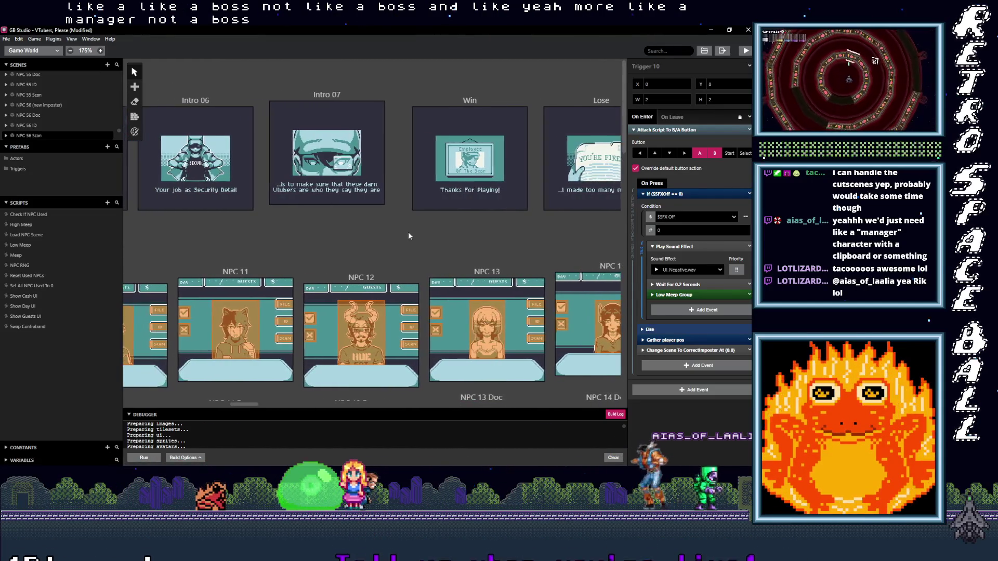
scroll(393, 237, "right", 8)
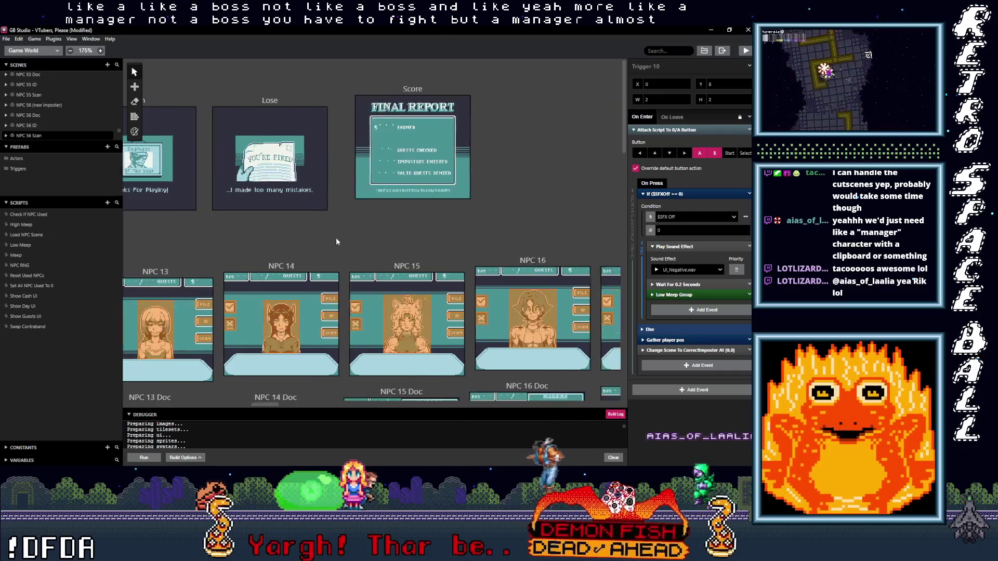
scroll(250, 233, "left", 10)
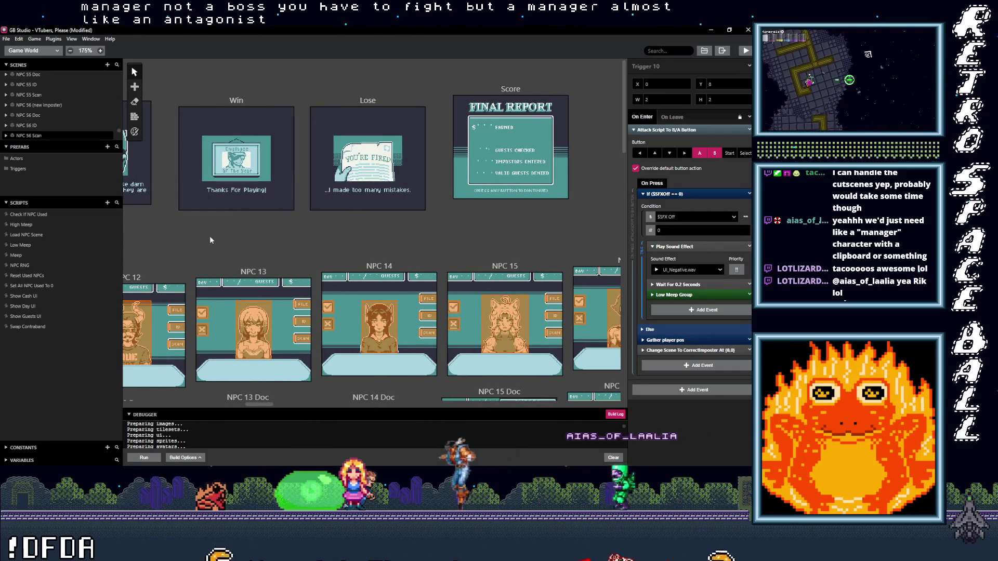
scroll(234, 241, "left", 10)
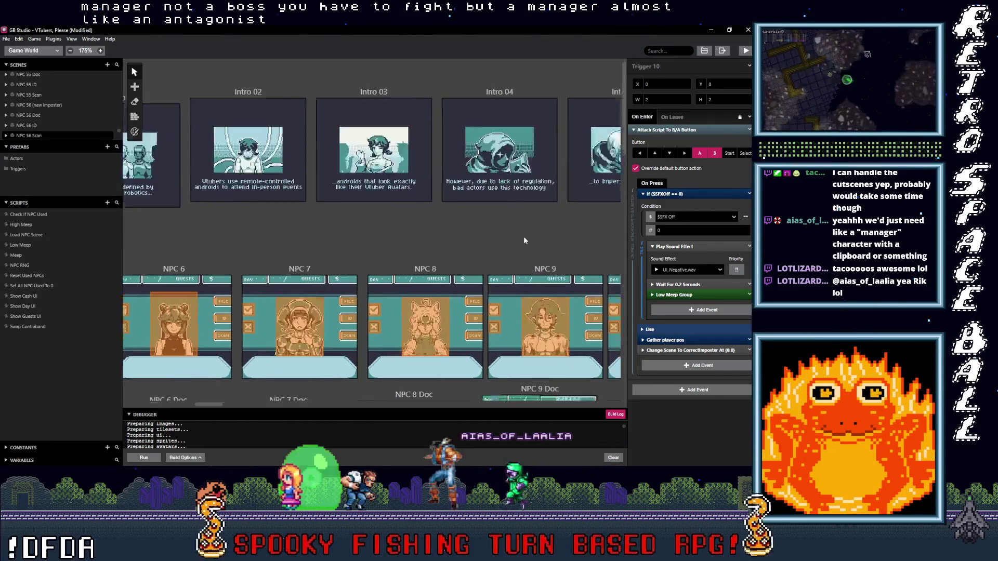
scroll(577, 243, "left", 3)
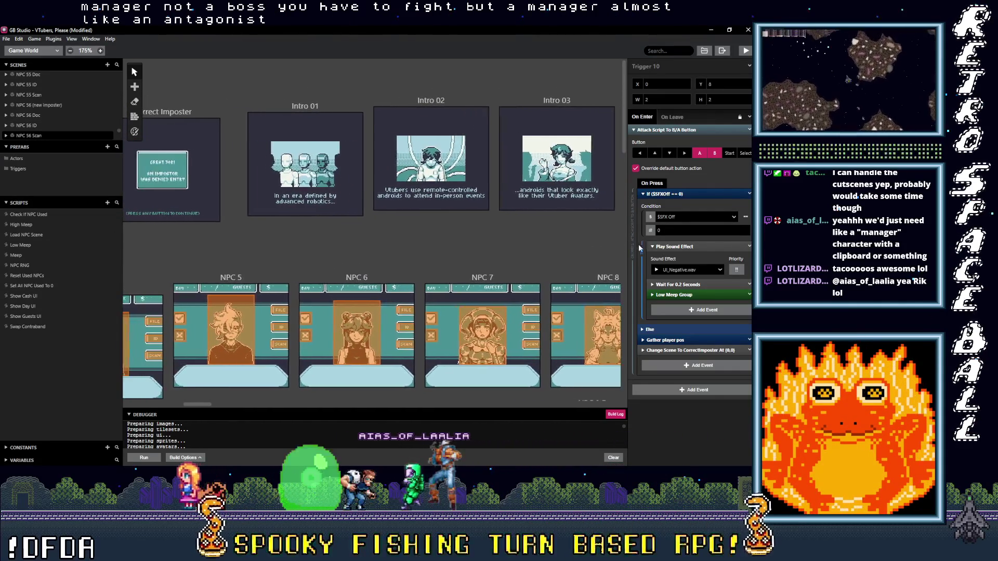
scroll(423, 241, "right", 6)
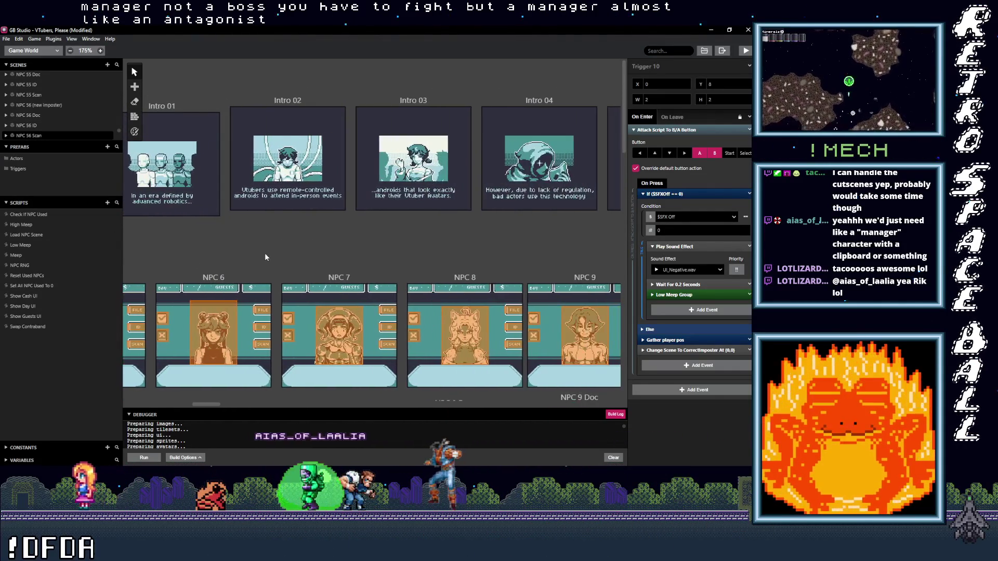
scroll(527, 239, "right", 20)
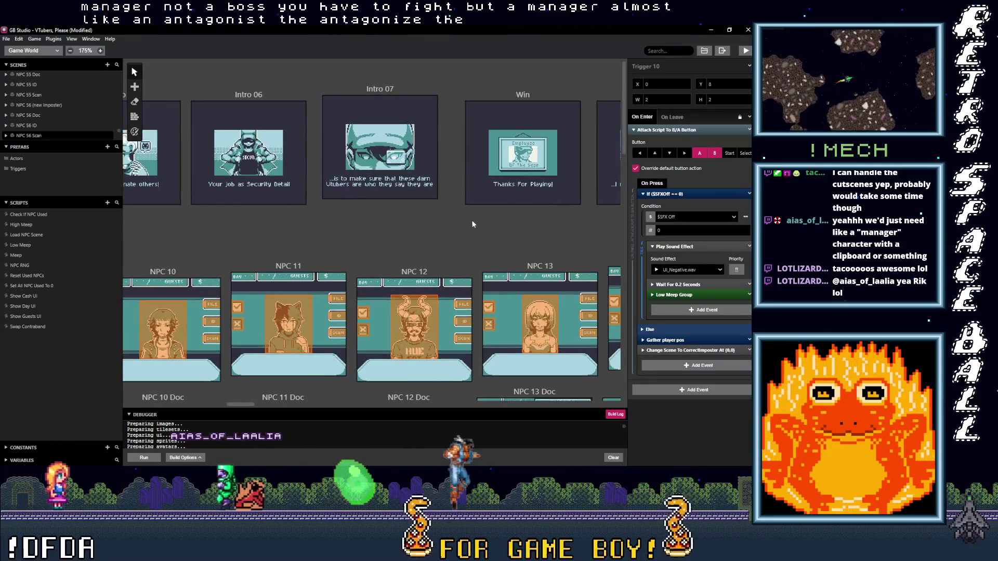
scroll(310, 223, "left", 17)
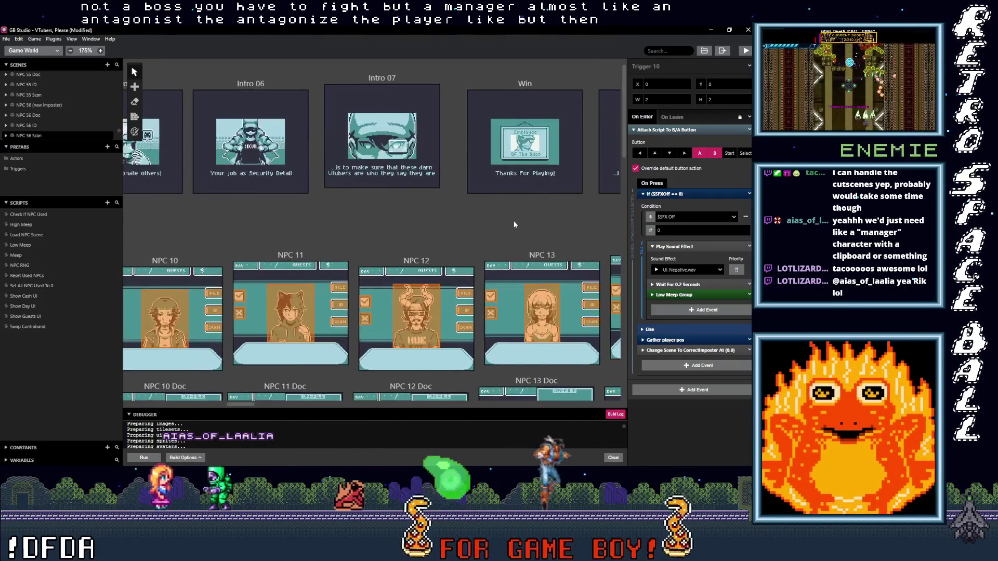
scroll(404, 227, "left", 3)
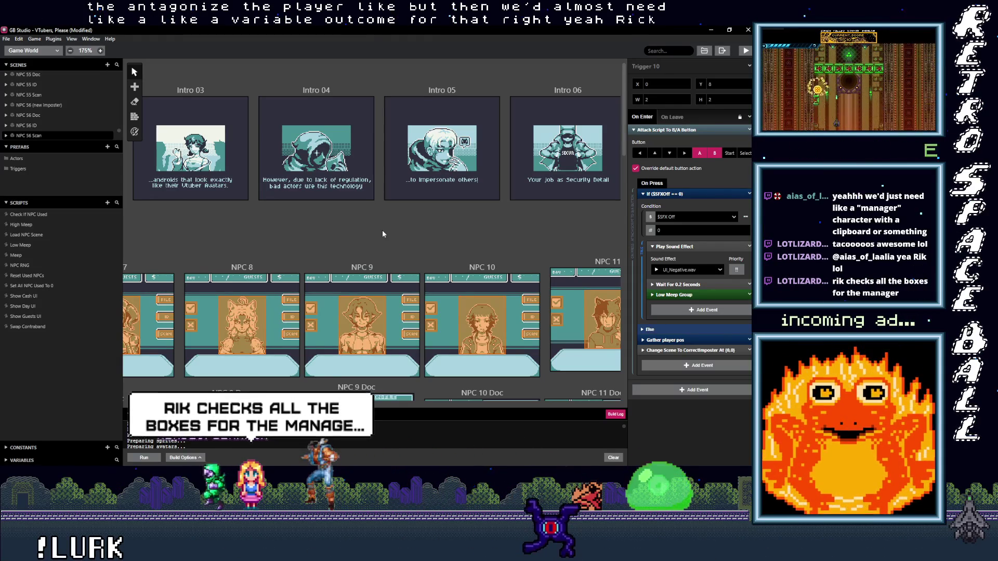
scroll(384, 229, "down", 5)
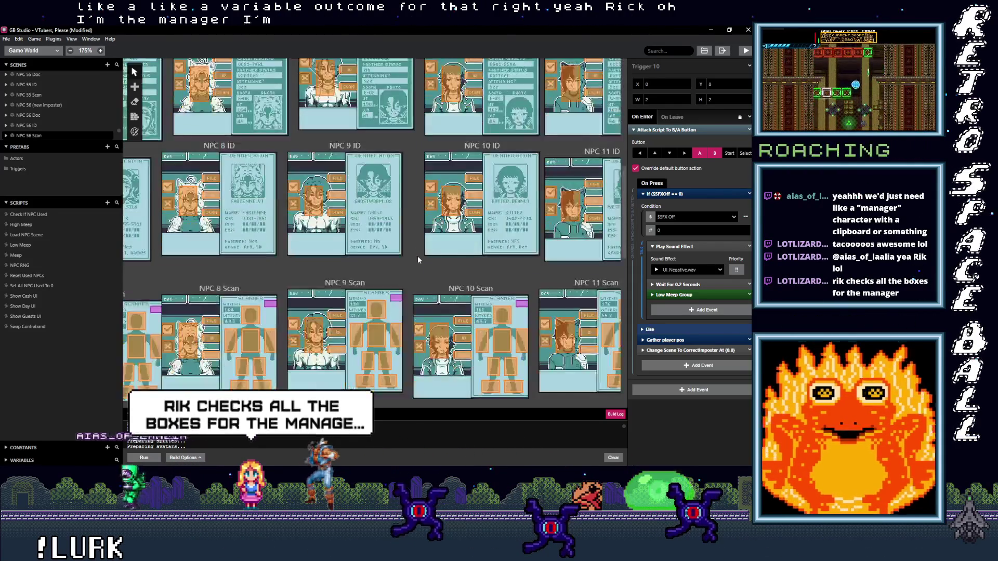
scroll(339, 400, "down", 10)
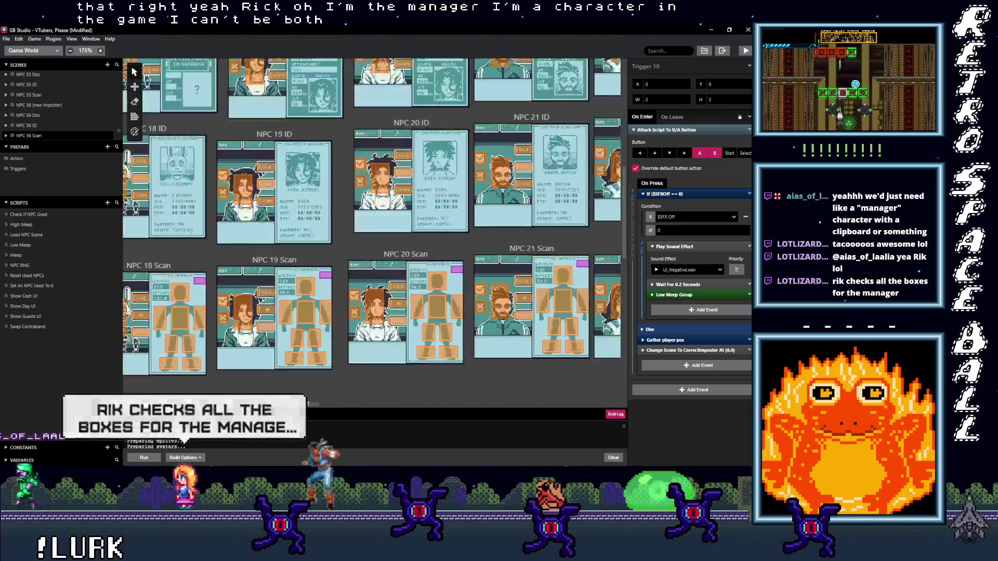
scroll(339, 400, "up", 3)
scroll(333, 395, "left", 2)
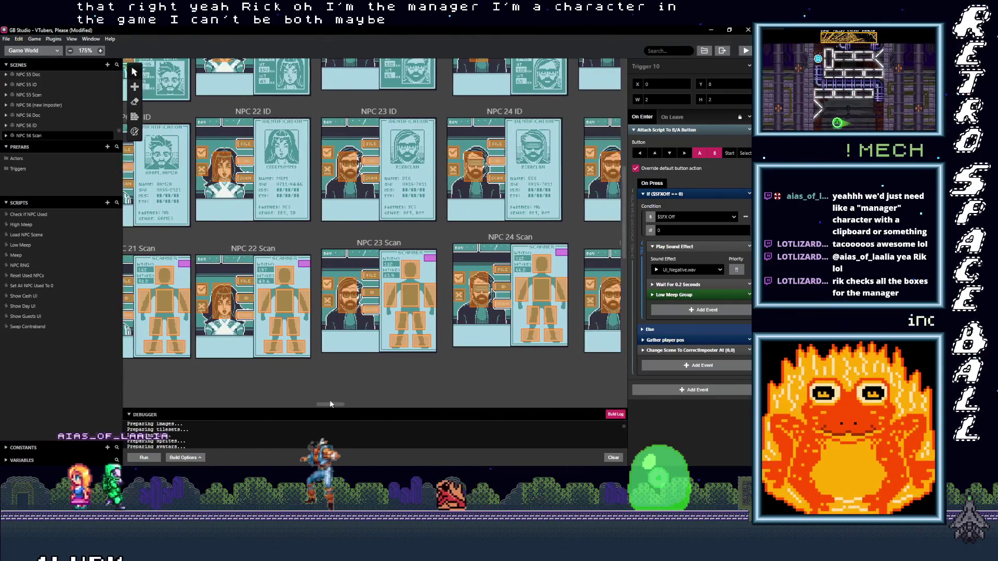
scroll(337, 398, "up", 2)
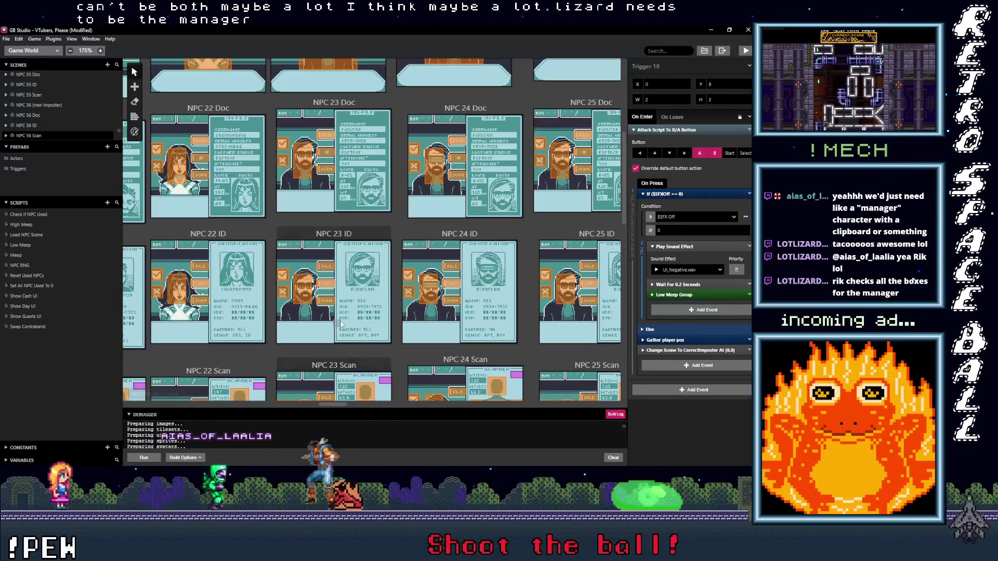
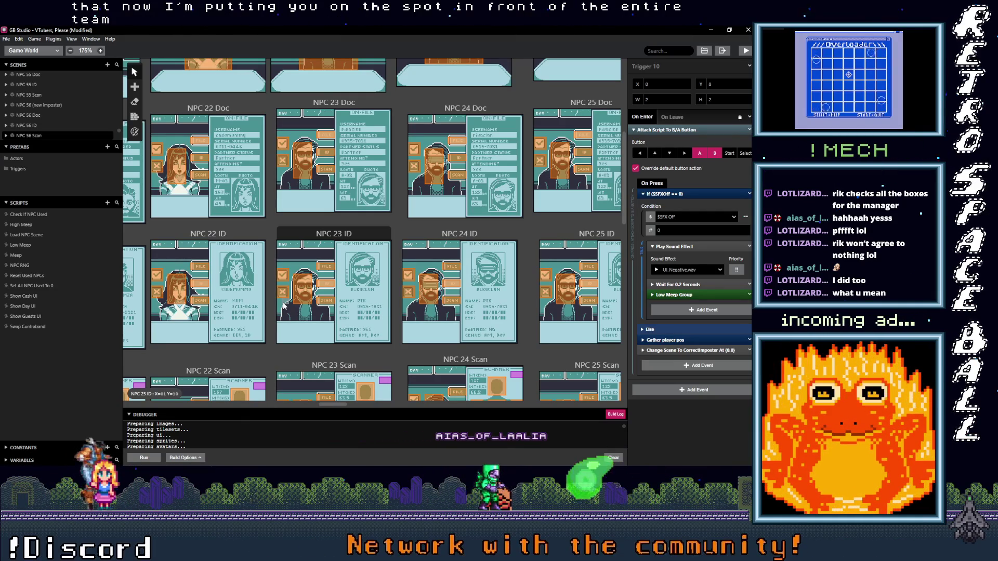
Pan and scroll the world view across the NPC scene cards until NPC 54–57 are visible
scroll(331, 287, "up", 3)
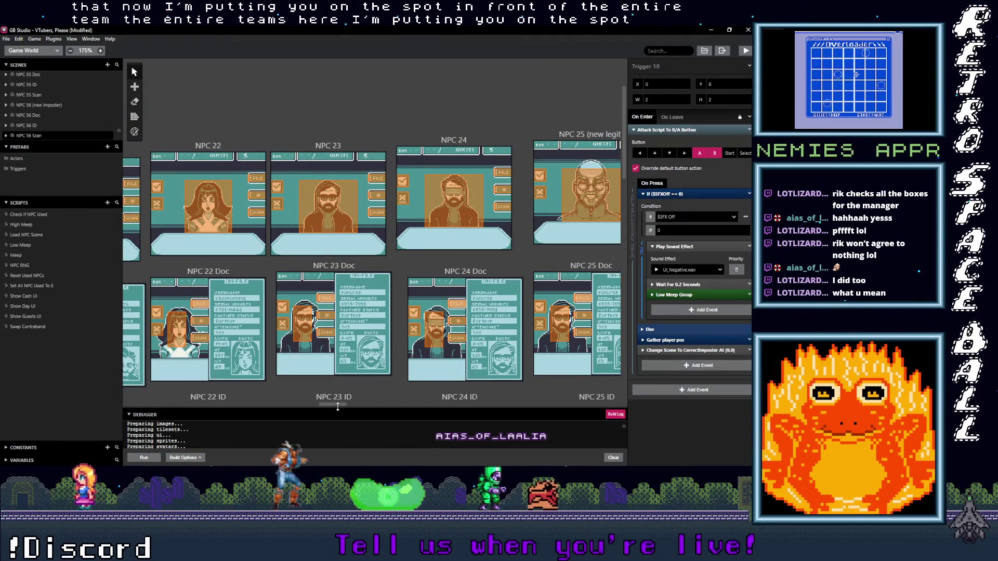
mouse_move(335, 404)
left_mouse_down()
mouse_move(578, 404)
mouse_move(359, 407)
mouse_move(229, 428)
mouse_move(192, 419)
left_mouse_up()
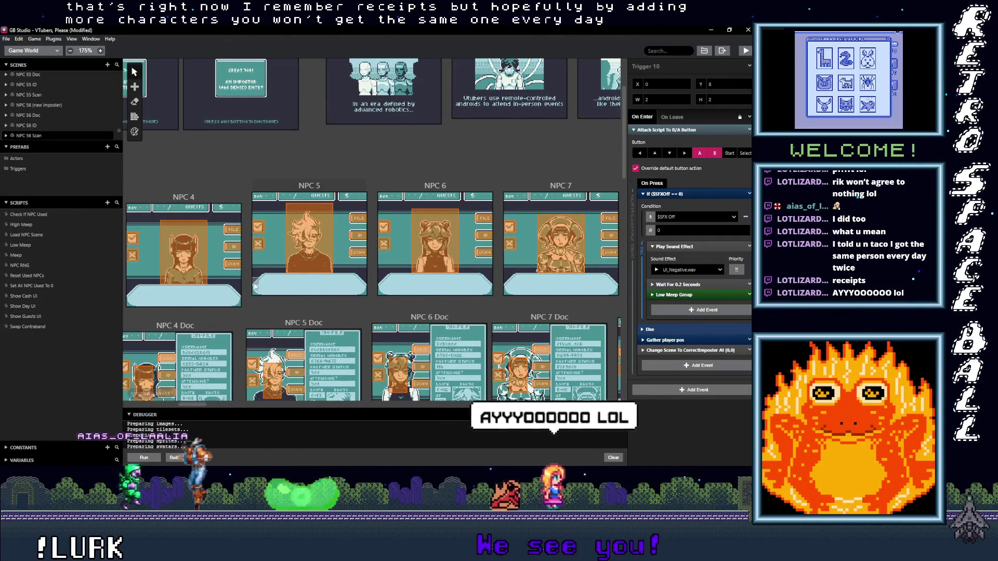
scroll(239, 301, "down", 3)
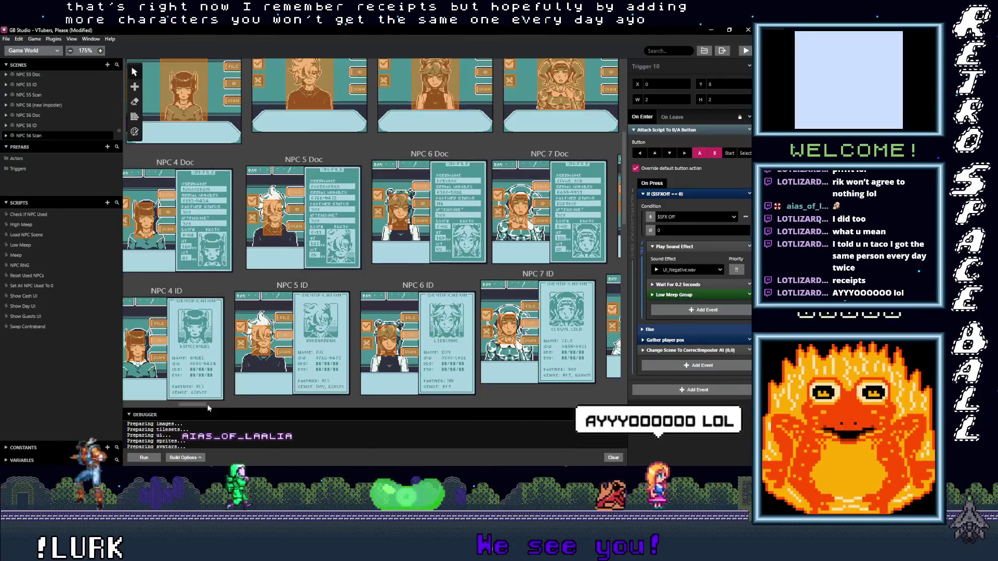
left_click_drag(200, 408, 168, 407)
scroll(312, 338, "up", 3)
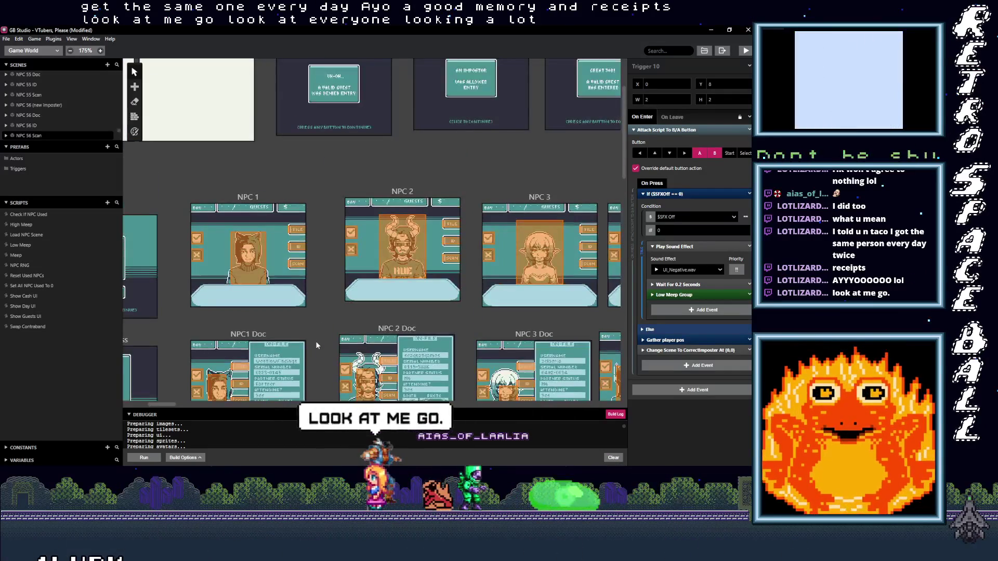
left_click_drag(160, 404, 626, 417)
scroll(275, 351, "up", 1)
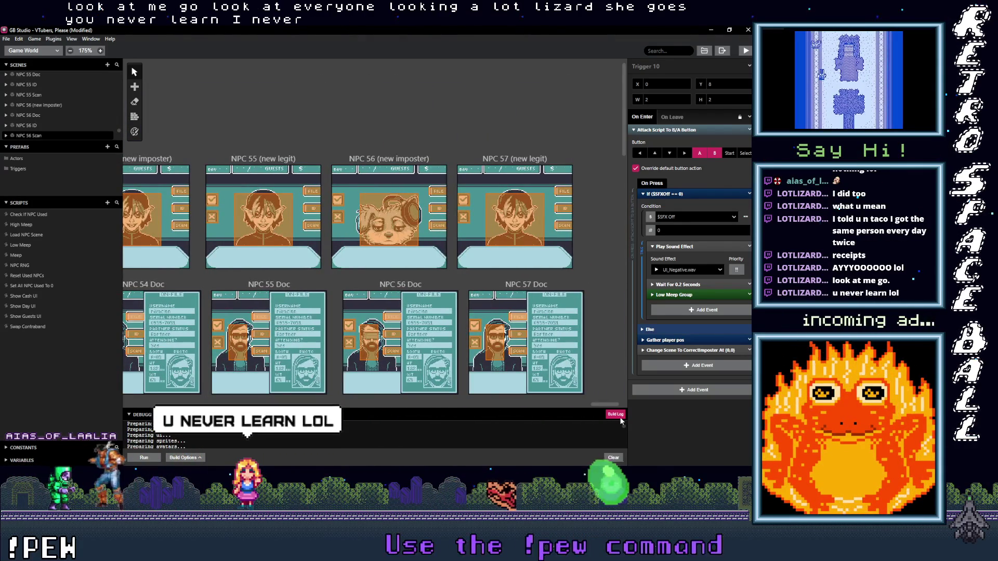
Set the NPC 57 (new legit) scene's background to CH57_Fullscreen
left_click(515, 162)
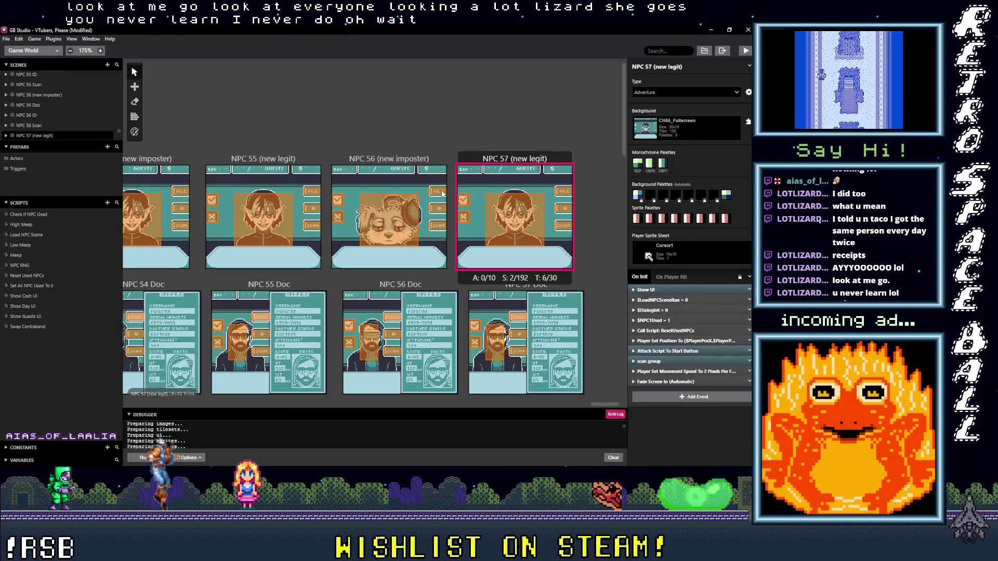
left_click(696, 126)
scroll(681, 226, "down", 15)
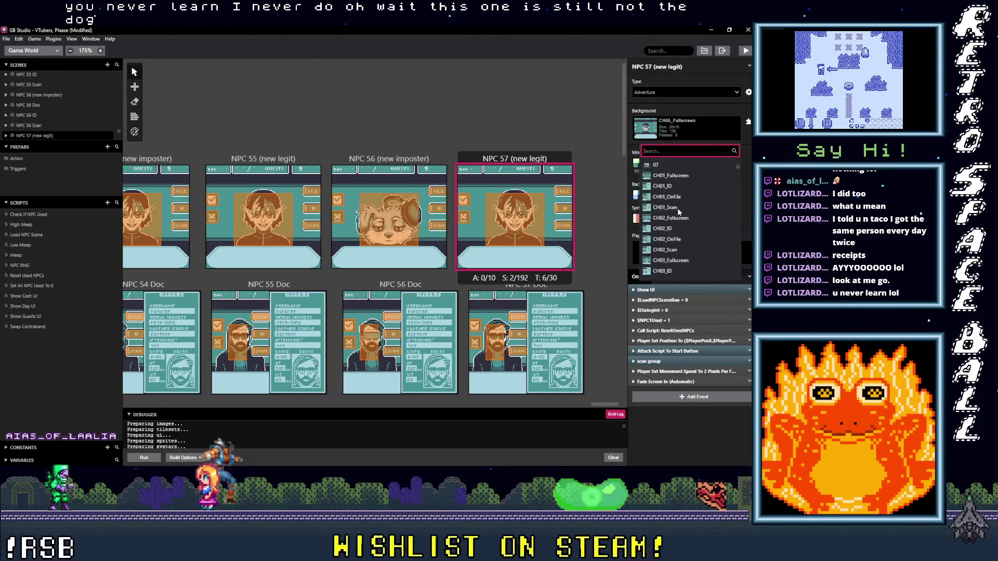
scroll(681, 228, "down", 10)
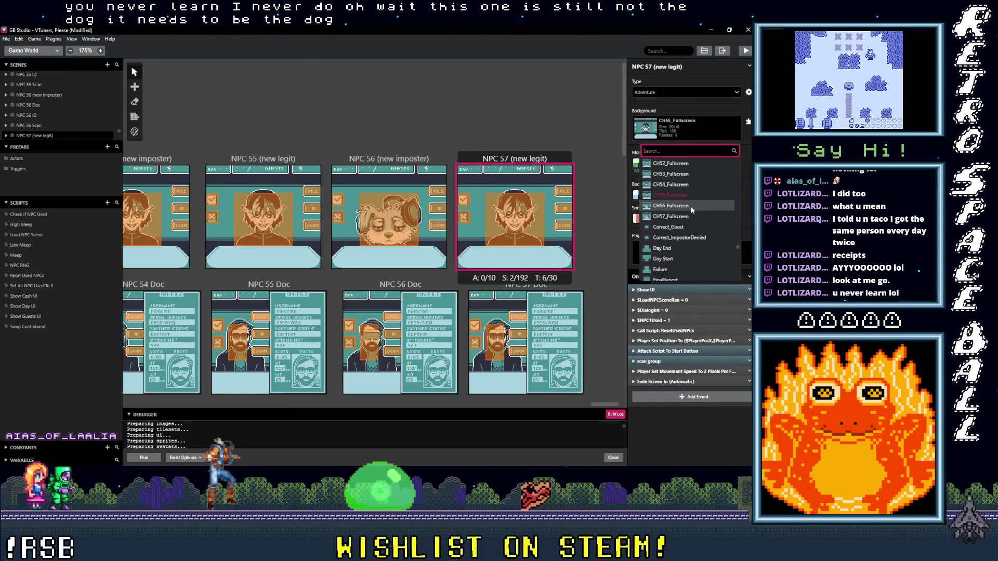
left_click(681, 216)
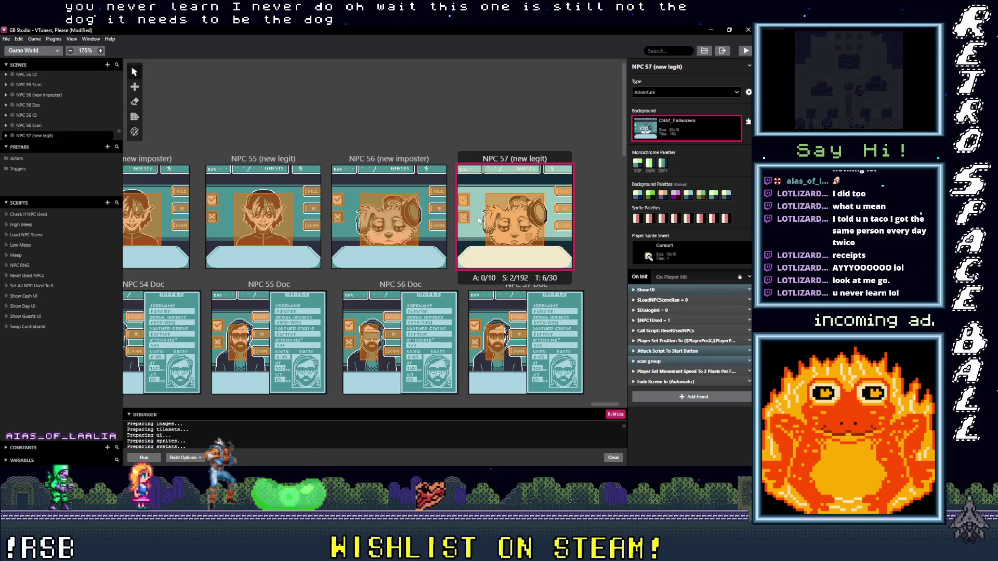
Make NPC 57's background palettes Automatic, then bring up Fullscreen.ase in Aseprite
left_click(134, 131)
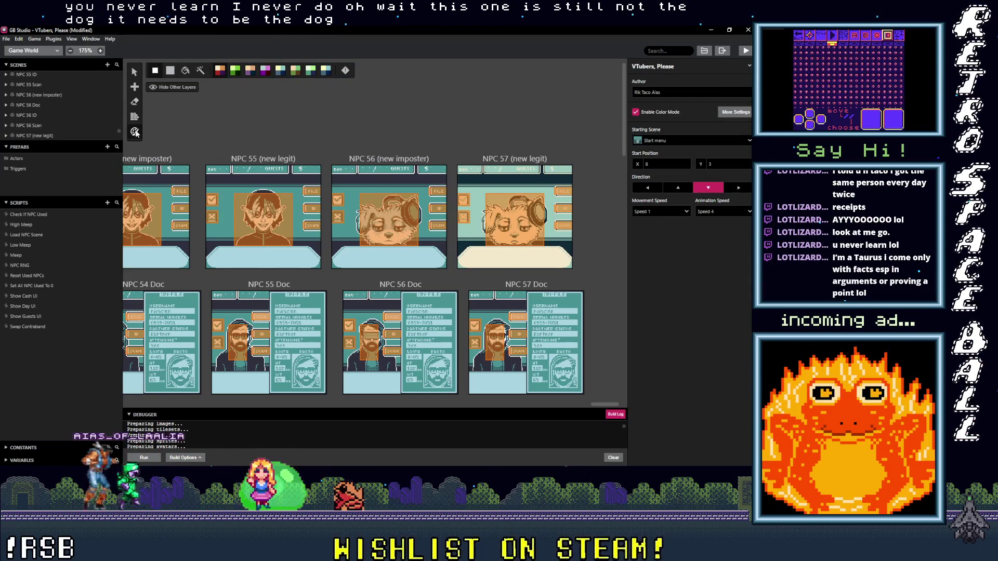
left_click(527, 163)
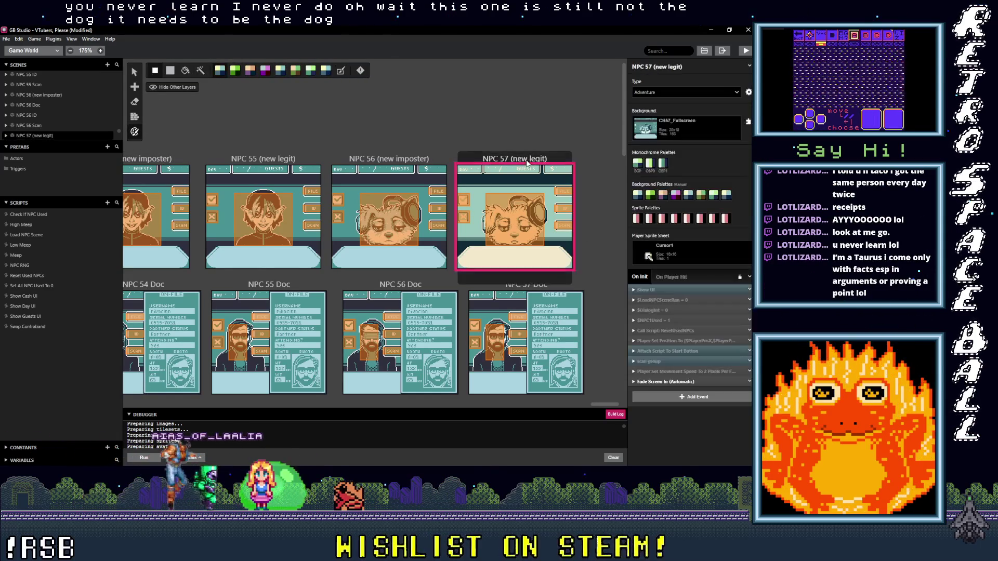
left_click(341, 71)
left_click(606, 236)
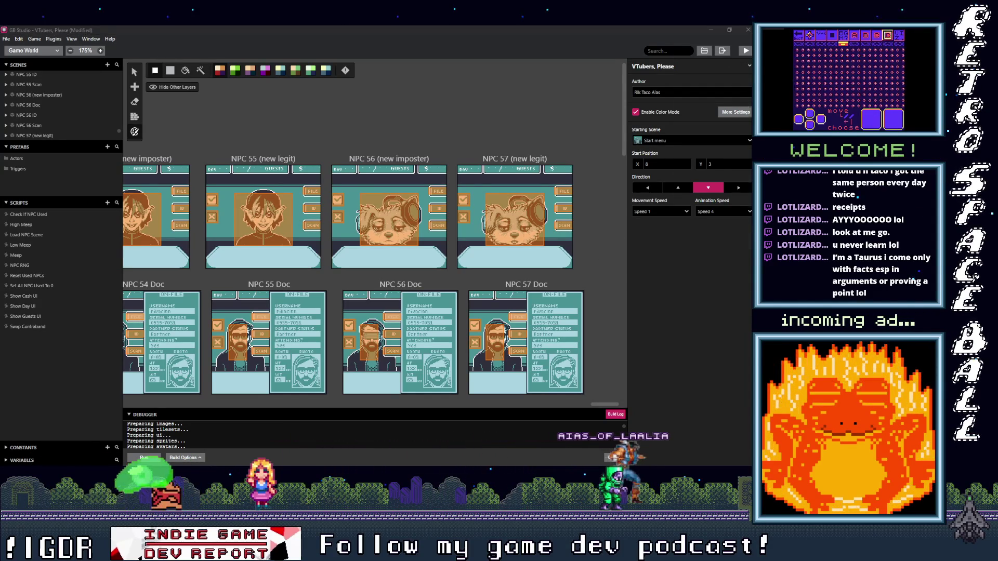
left_click(710, 44)
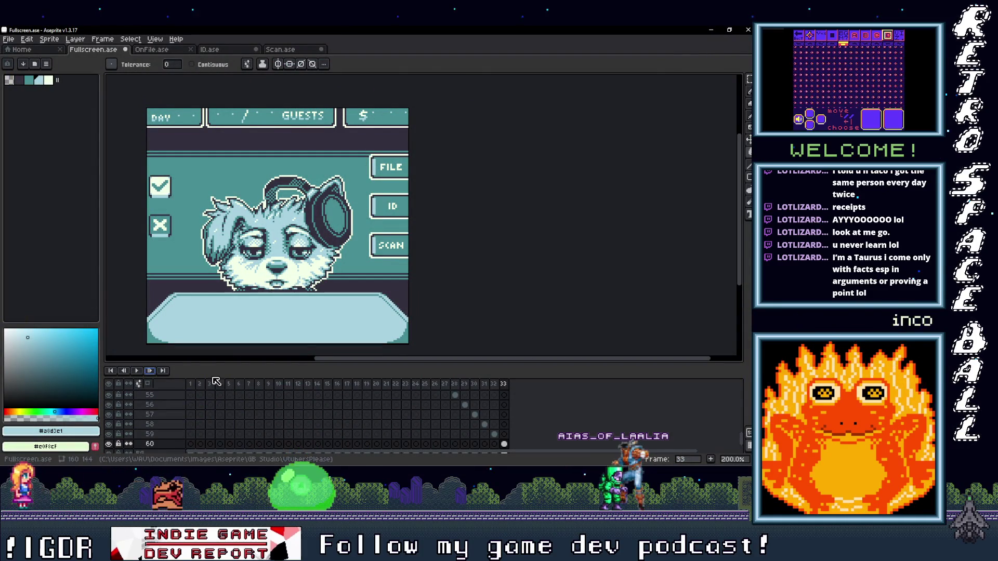
Copy layers 27–60 with all their cels from Fullscreen.ase
scroll(225, 395, "up", 5)
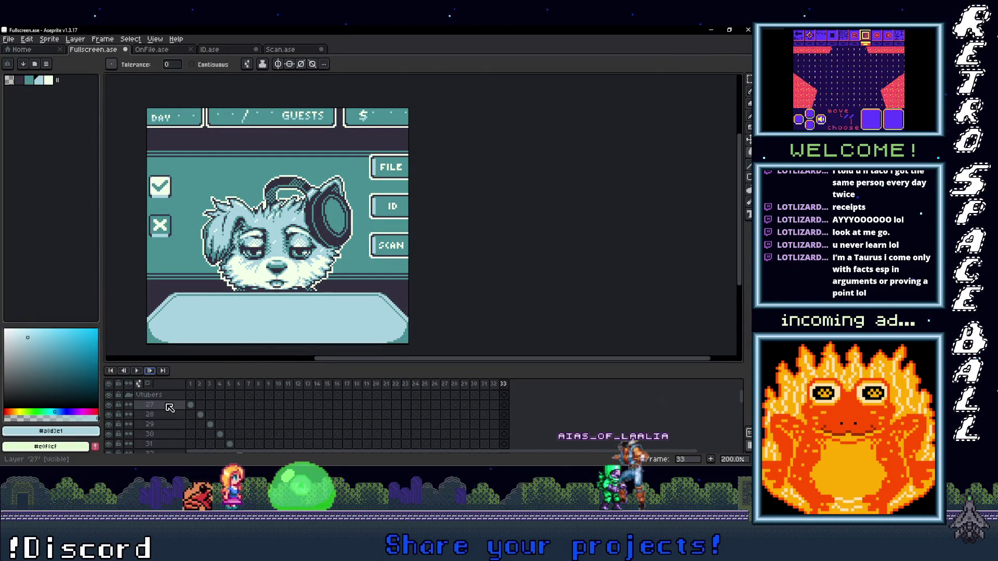
left_click_drag(243, 367, 230, 72)
left_click_drag(156, 114, 163, 434)
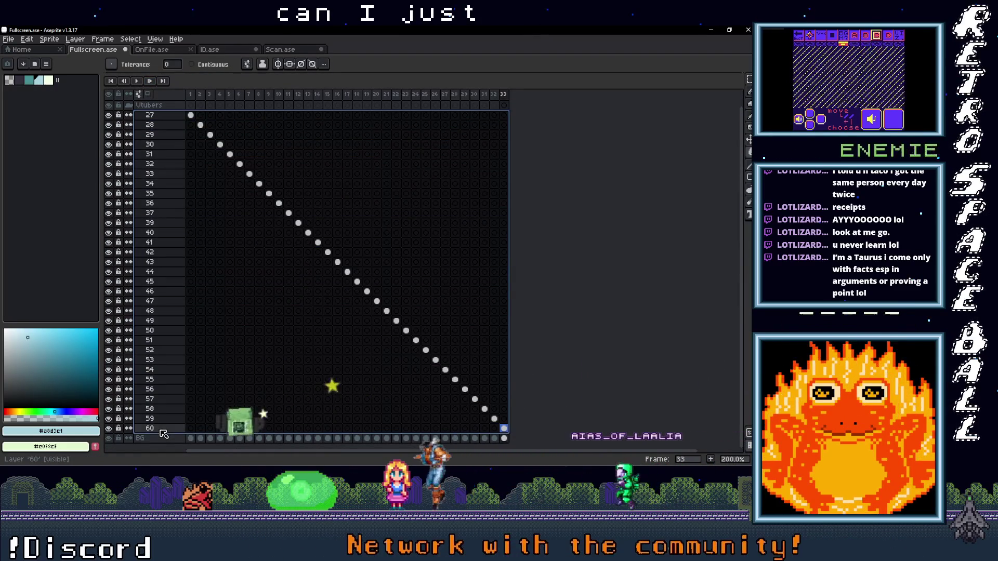
right_click(162, 431)
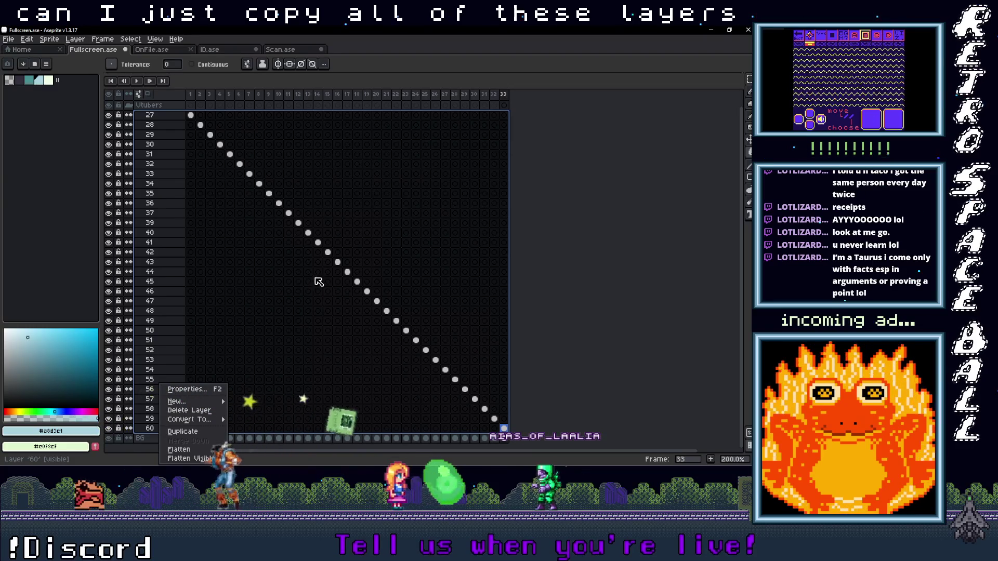
key("Escape")
key("ctrl+c")
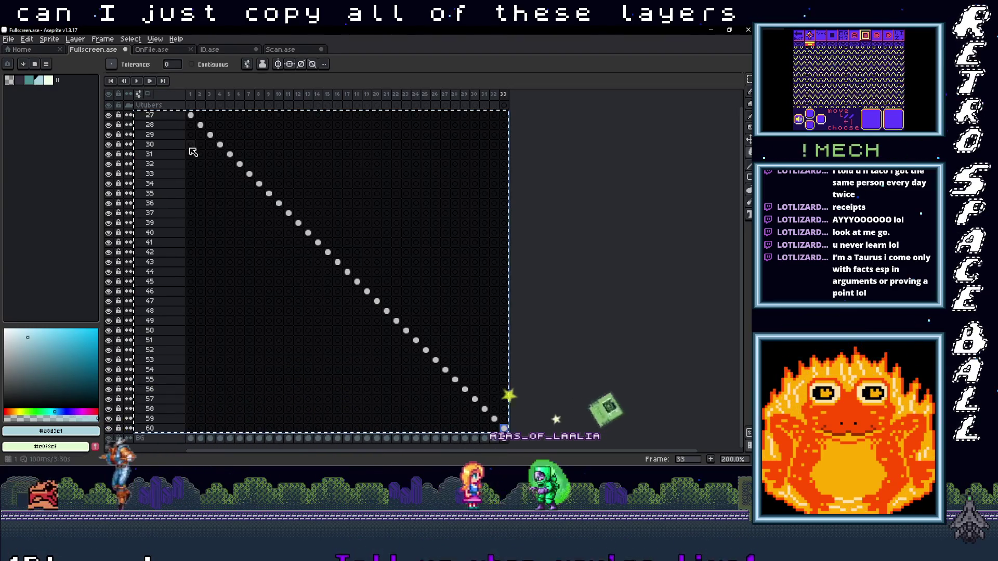
In ID.ase, create a new group above BG and paste the copied layers
left_click(208, 50)
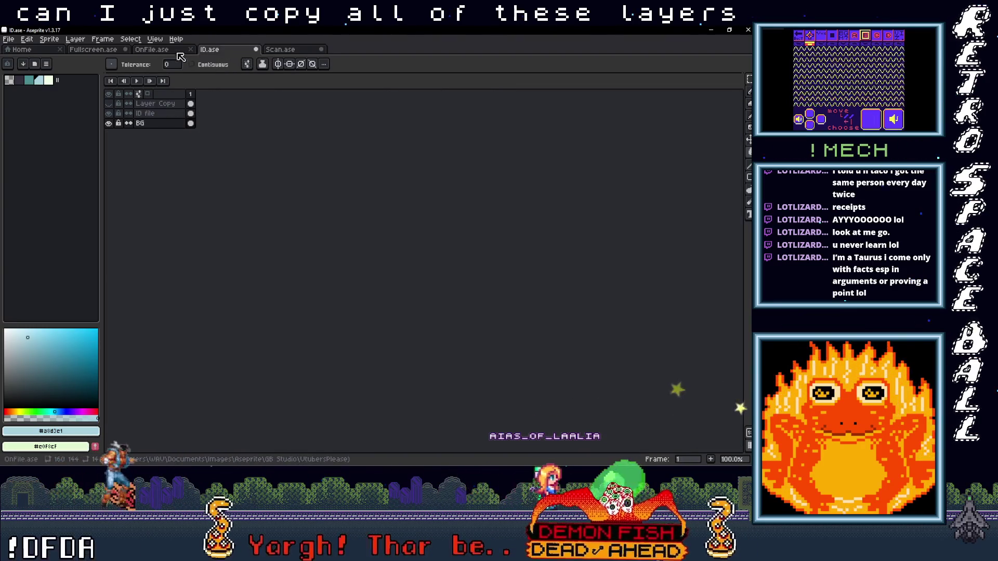
right_click(148, 125)
mouse_move(180, 145)
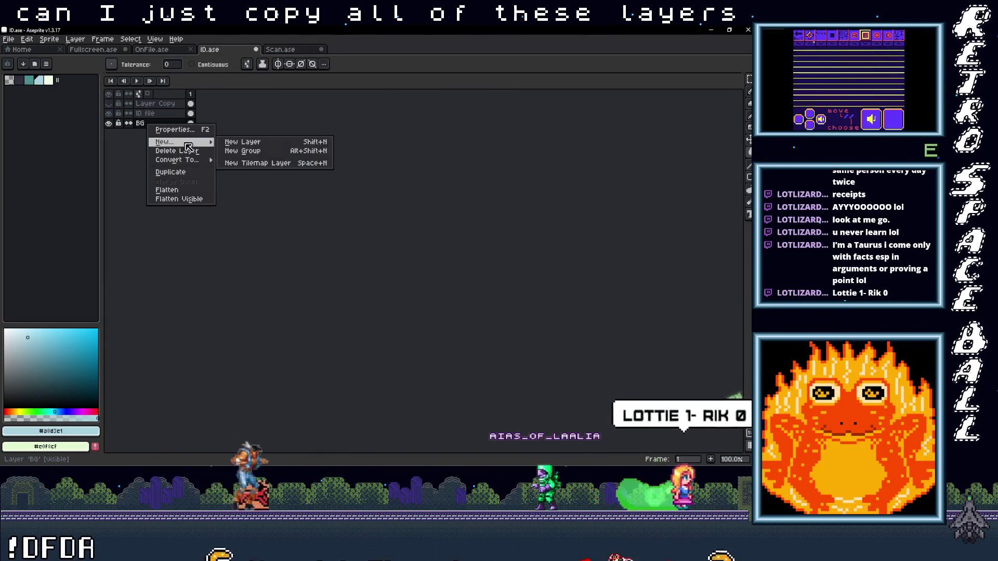
left_click(244, 152)
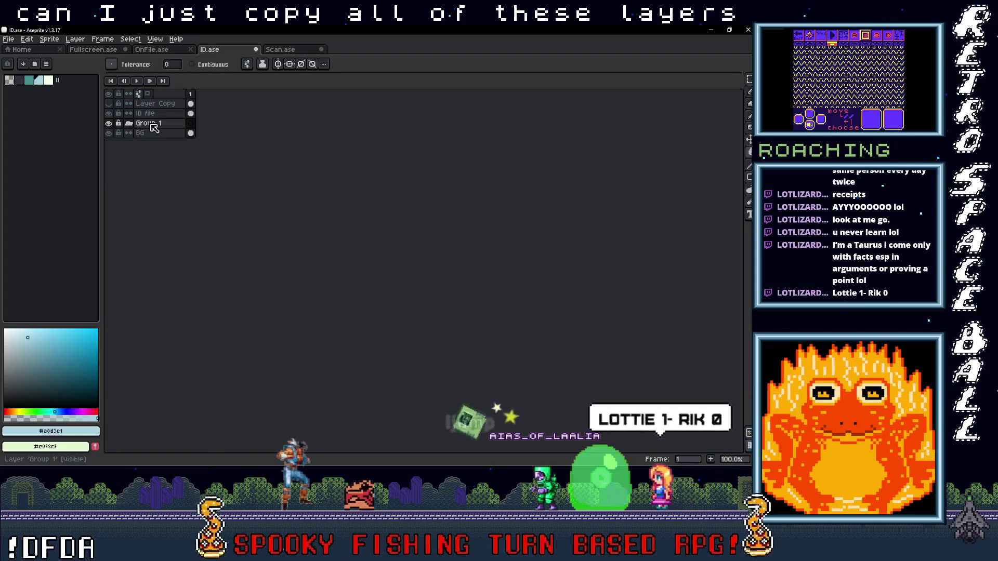
key("ctrl+v")
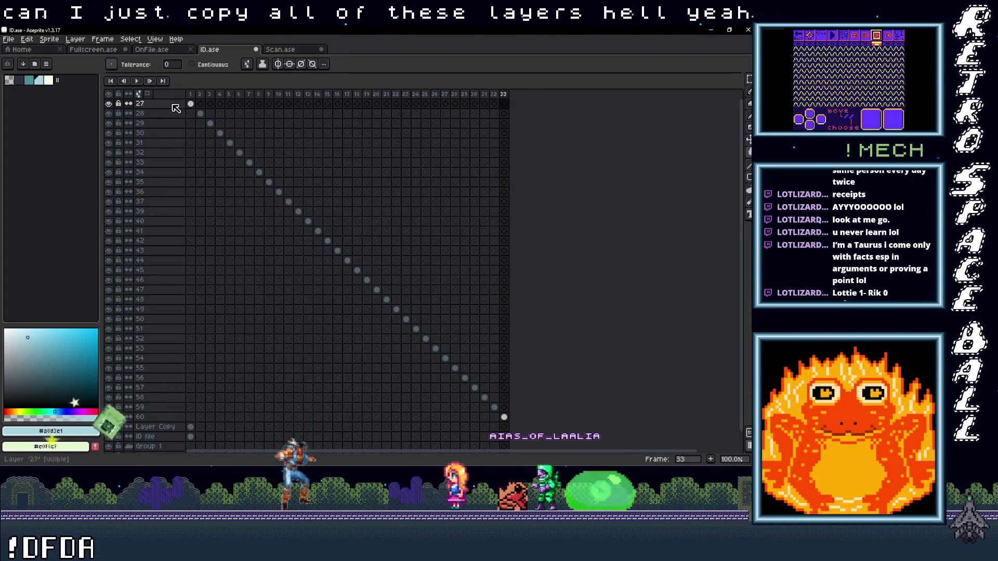
Move pasted layers 27–60 inside Group 1, expand it, and paste the face image
scroll(163, 163, "down", 2)
scroll(163, 163, "up", 2)
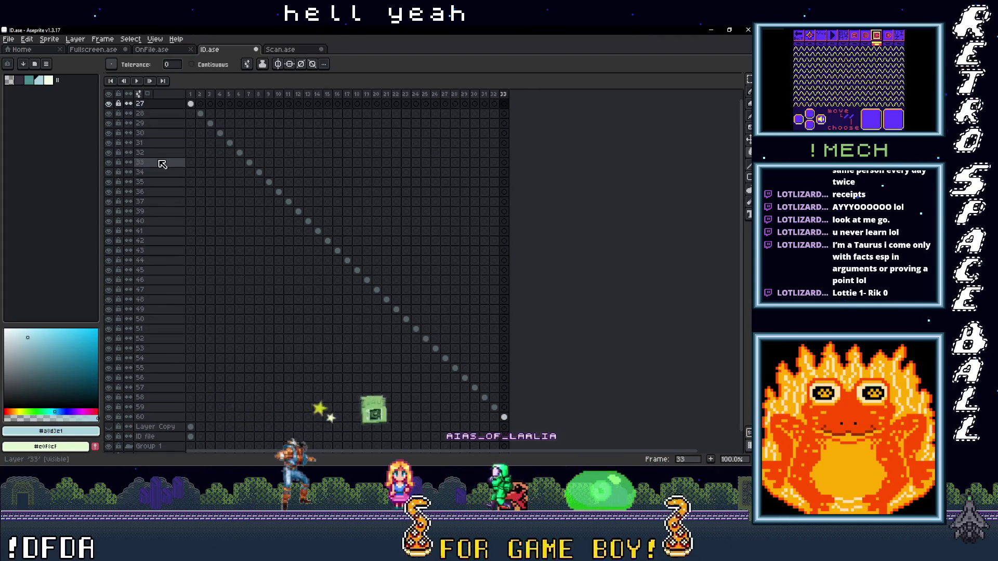
mouse_move(151, 112)
left_mouse_down()
mouse_move(168, 419)
mouse_move(169, 404)
mouse_move(146, 445)
mouse_move(155, 434)
left_mouse_up()
scroll(127, 137, "up", 2)
left_click_drag(140, 134, 155, 131)
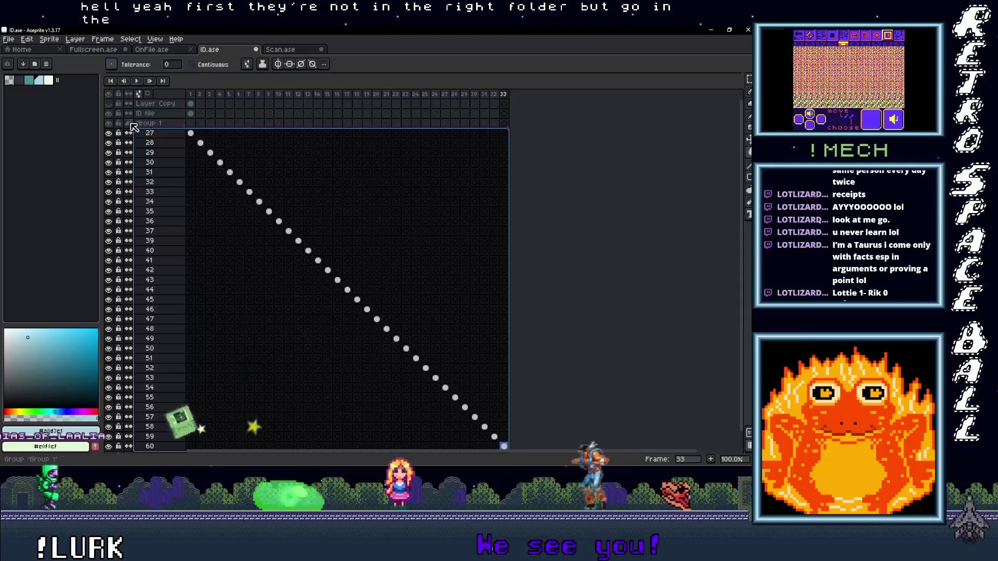
left_click(130, 124)
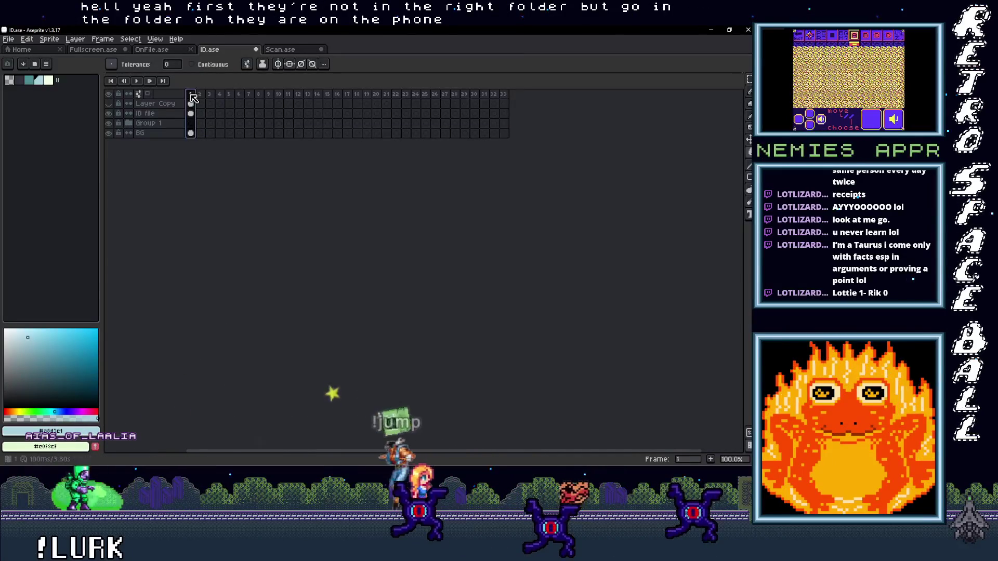
left_click_drag(192, 77, 202, 301)
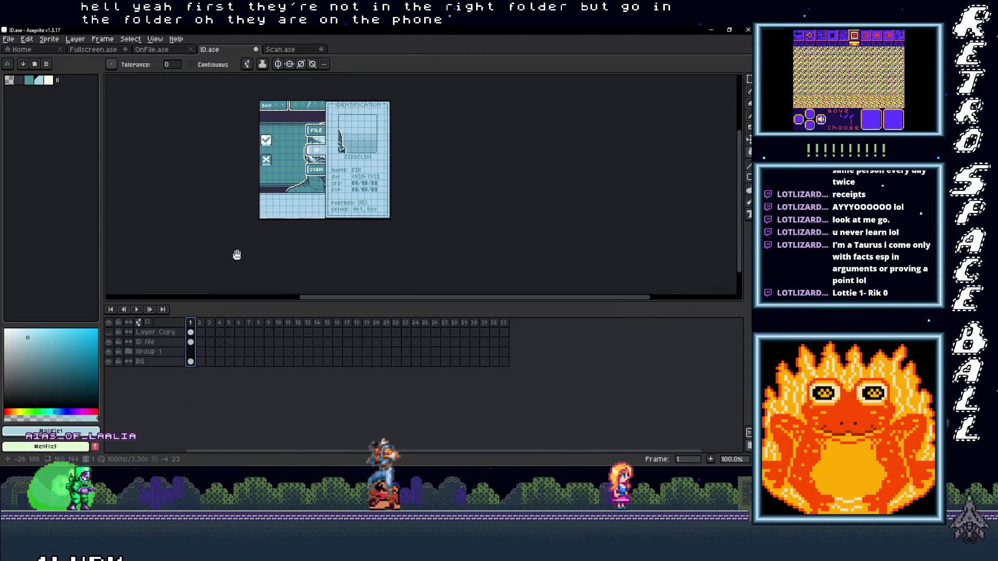
left_click(133, 355)
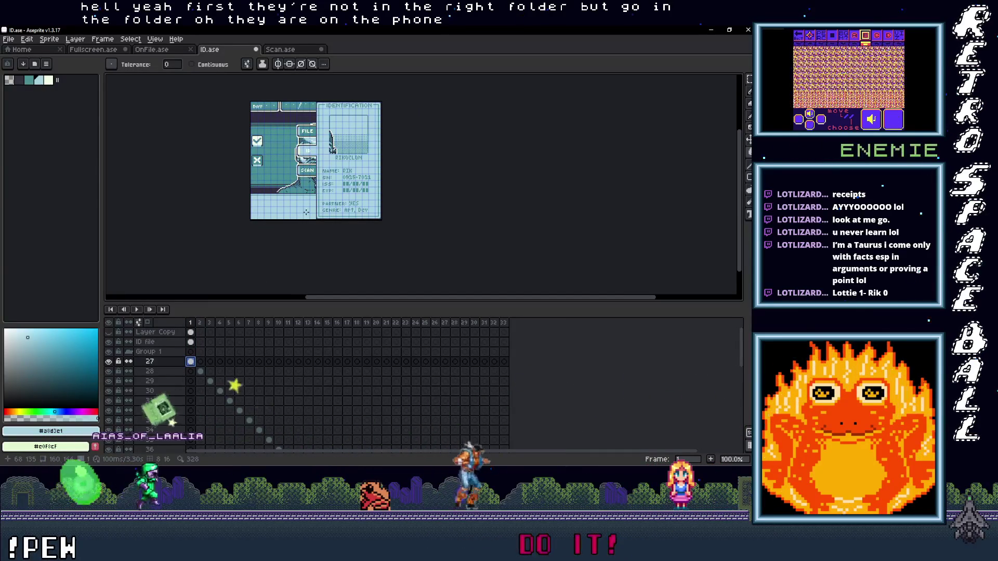
key("ctrl+v")
Nudge the bald man's portrait left, then one pixel right to fit the photo area
left_click_drag(276, 195, 274, 194)
scroll(274, 195, "up", 5)
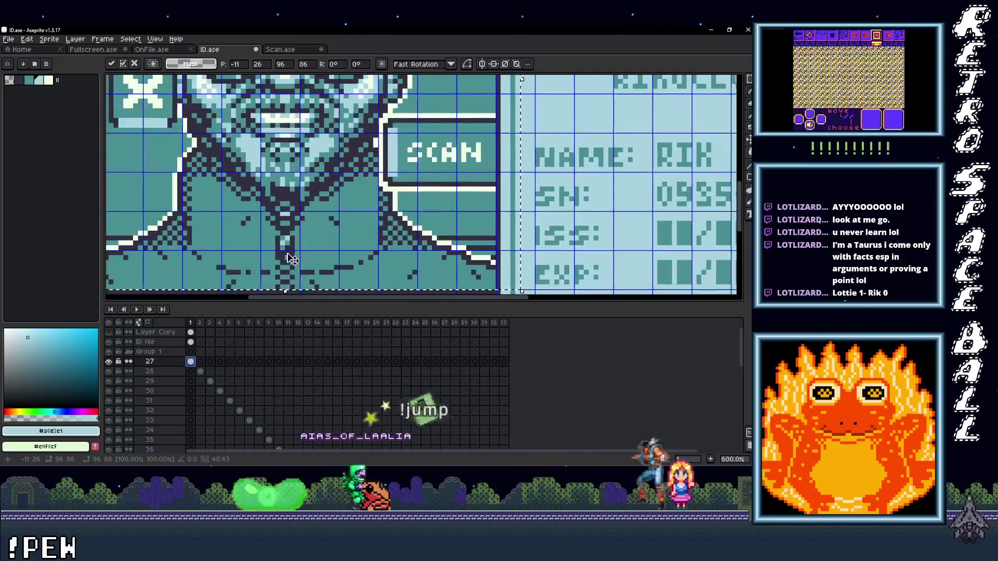
scroll(287, 253, "down", 3)
scroll(301, 246, "up", 1)
scroll(312, 242, "down", 1)
left_click_drag(314, 240, 311, 241)
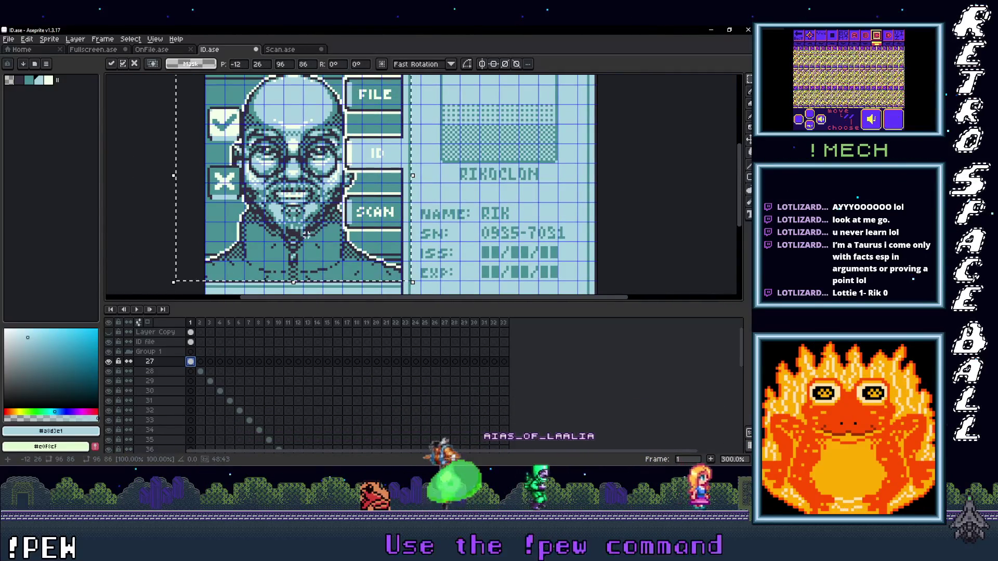
scroll(311, 242, "up", 3)
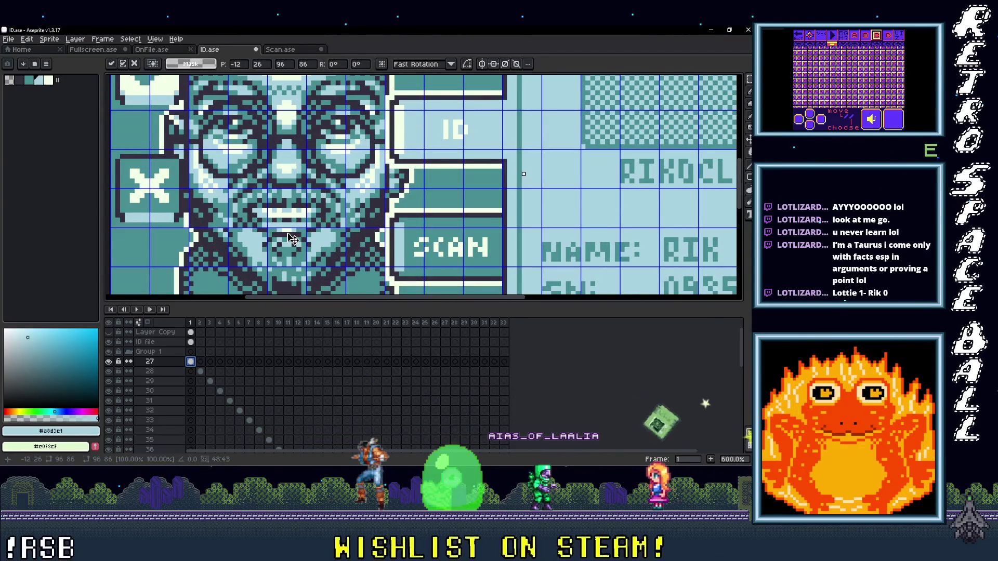
left_click_drag(293, 239, 298, 238)
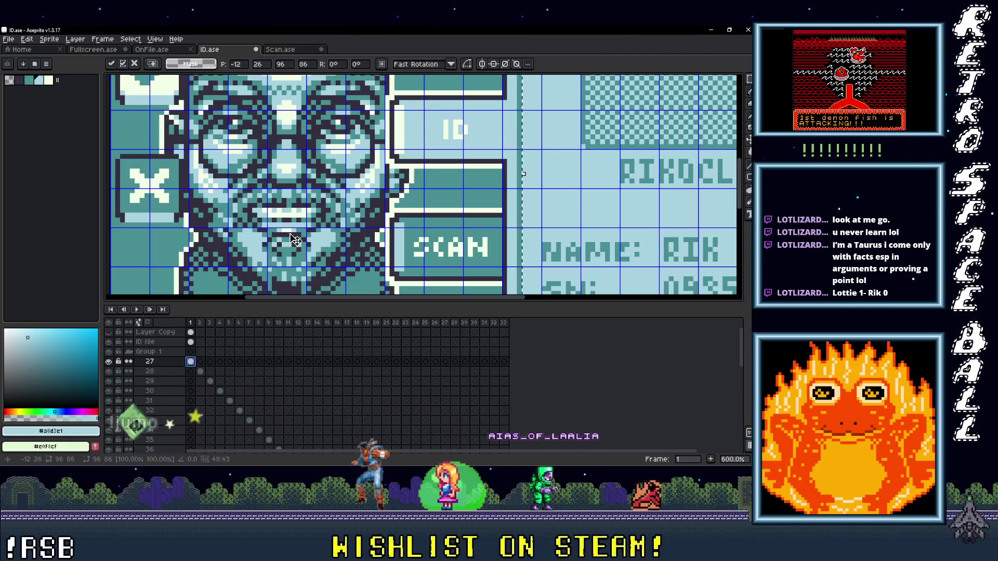
scroll(291, 240, "down", 6)
scroll(281, 240, "up", 5)
scroll(270, 241, "down", 3)
scroll(263, 241, "up", 1)
Pan and zoom around the ID card to check the portrait, then return to GB Studio
left_click_drag(263, 241, 278, 222)
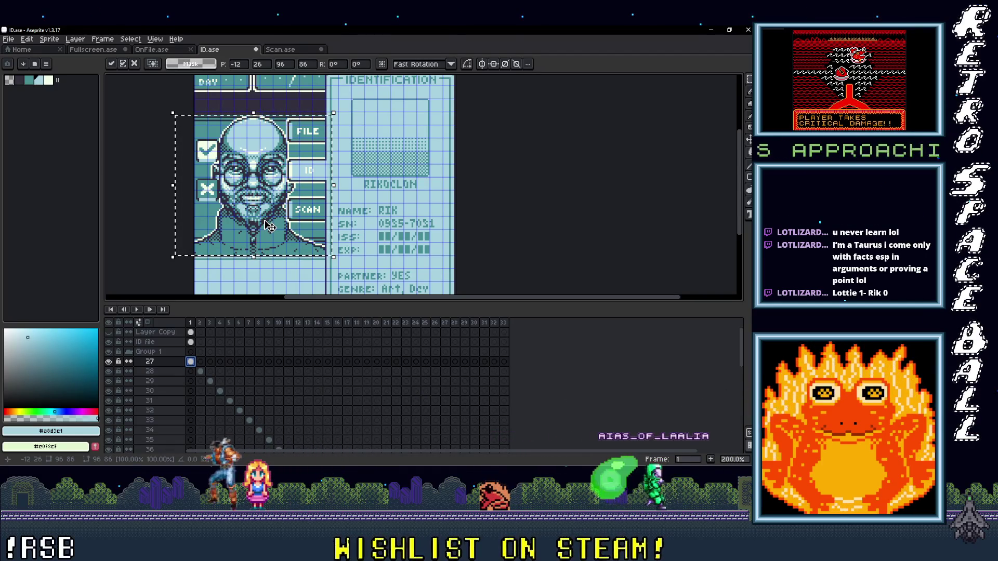
left_click_drag(269, 226, 283, 237)
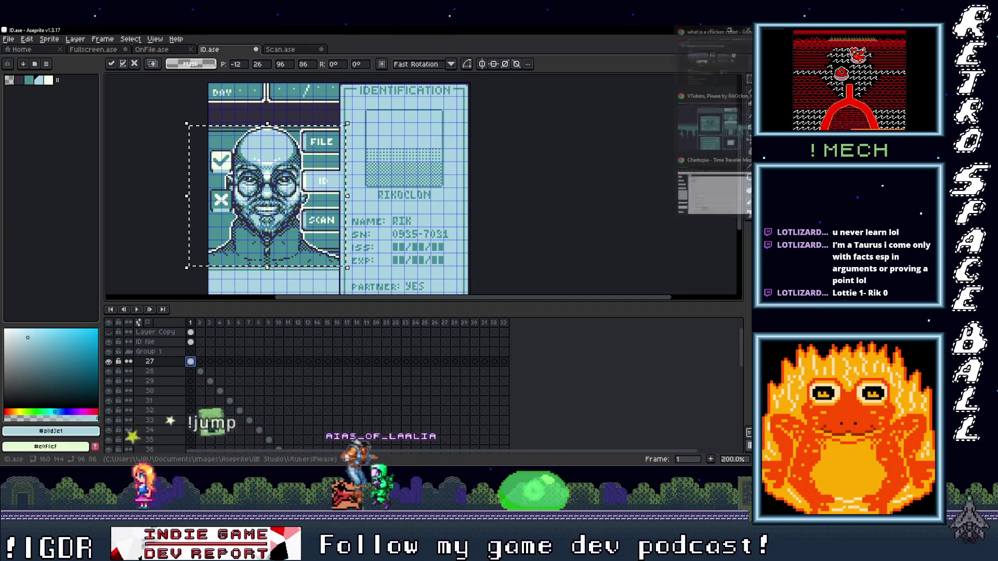
mouse_move(713, 24)
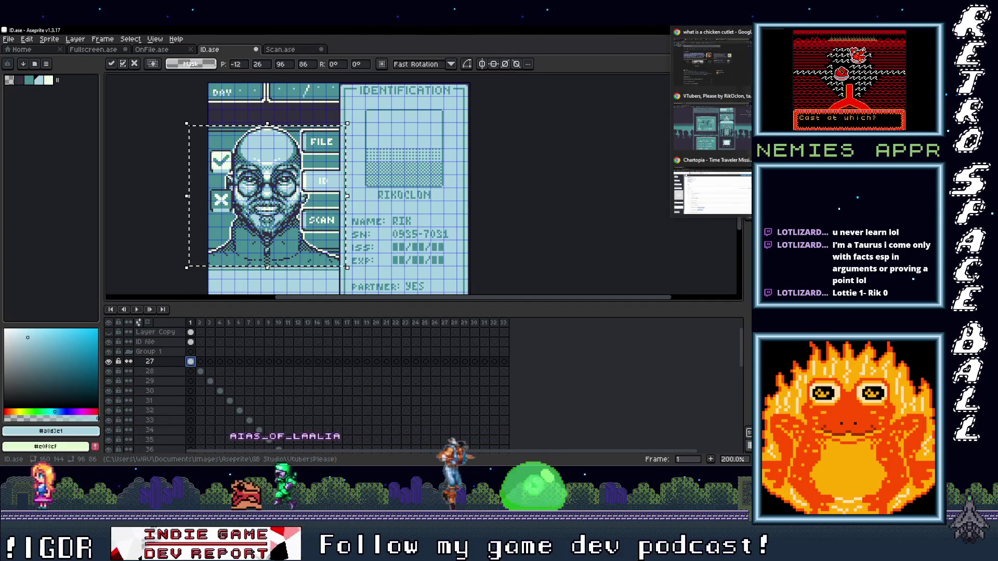
scroll(218, 165, "up", 4)
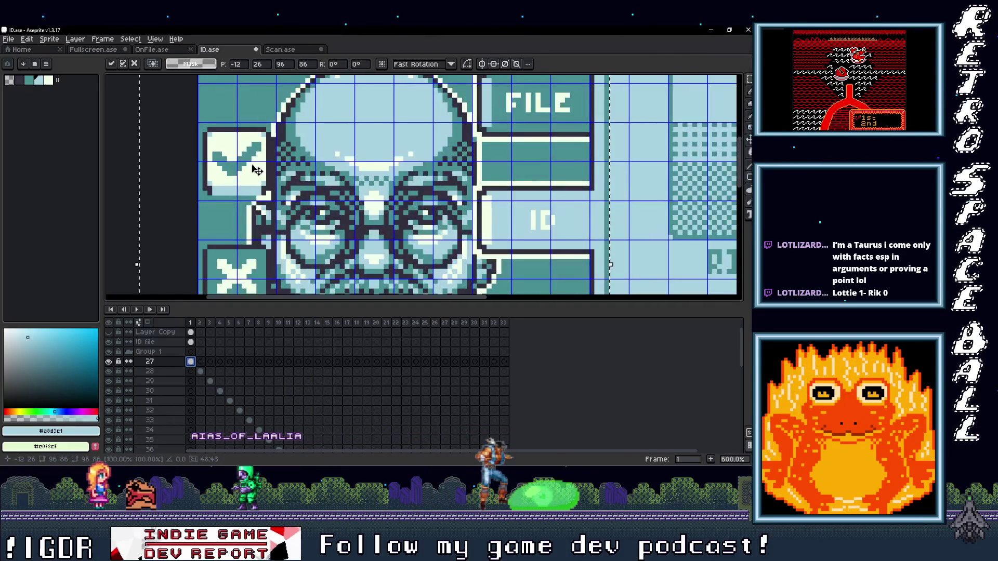
scroll(271, 178, "down", 2)
scroll(302, 227, "down", 2)
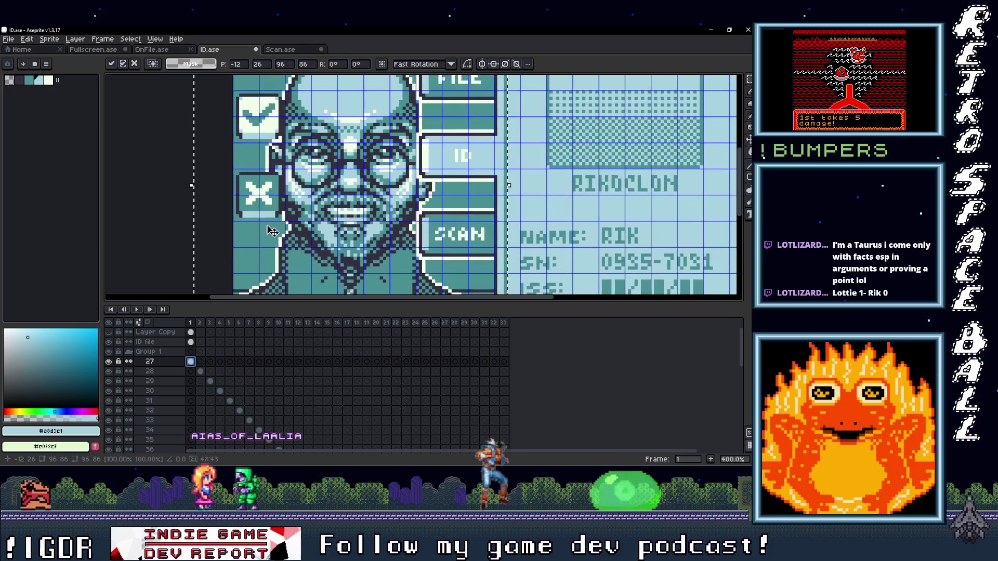
left_click_drag(302, 228, 278, 242)
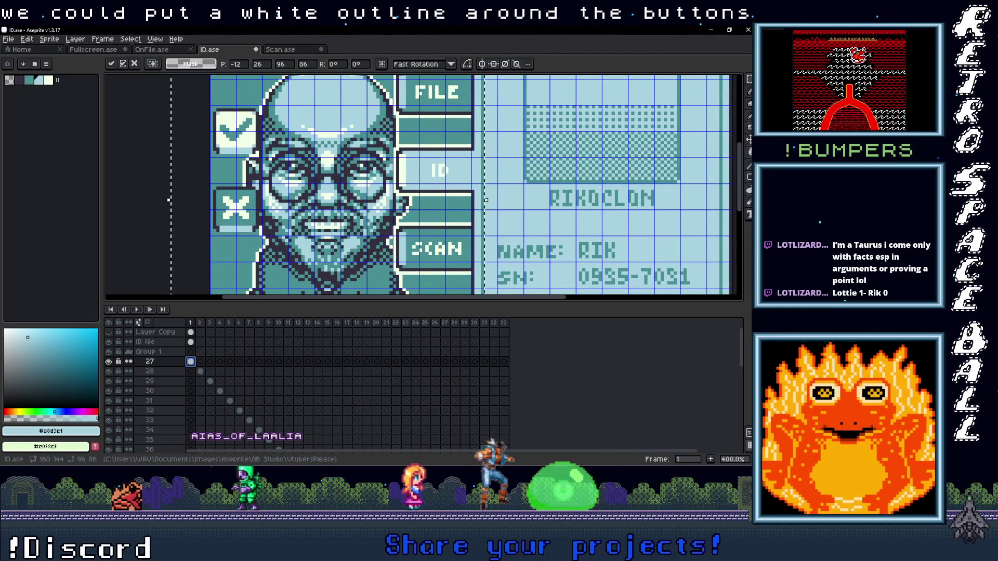
key("alt+Tab")
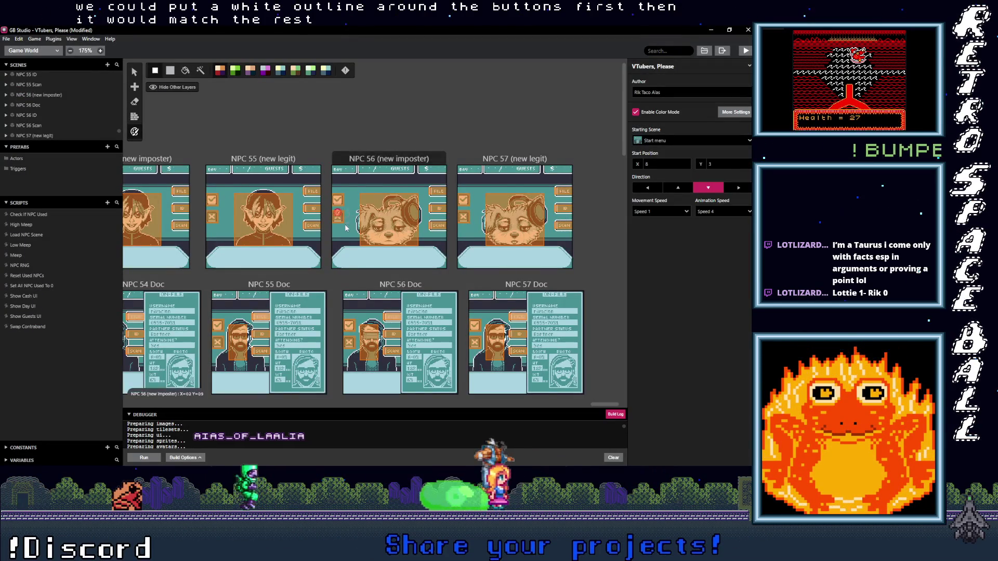
scroll(359, 245, "down", 4)
scroll(379, 268, "down", 2)
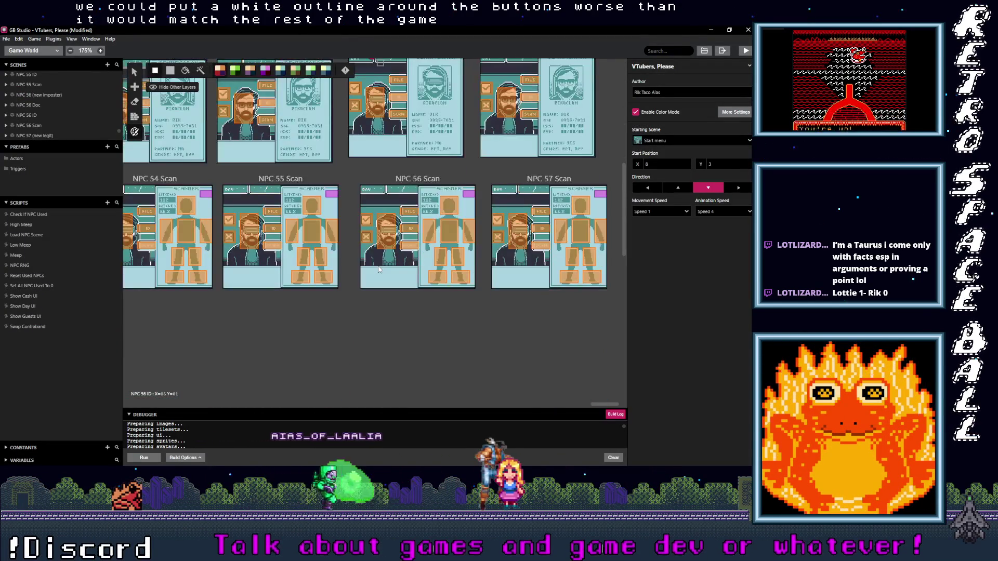
scroll(379, 269, "up", 1)
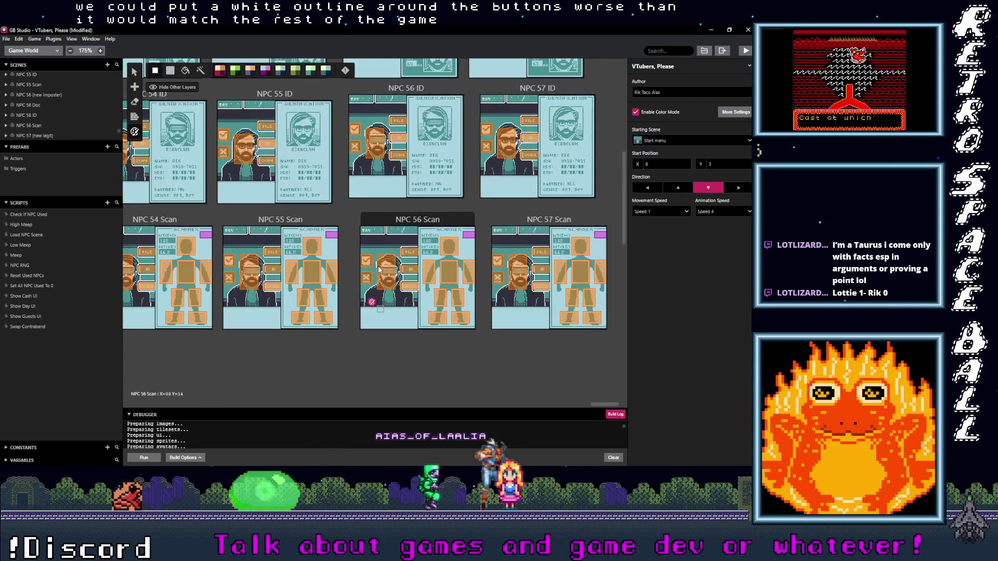
scroll(378, 269, "left", 6)
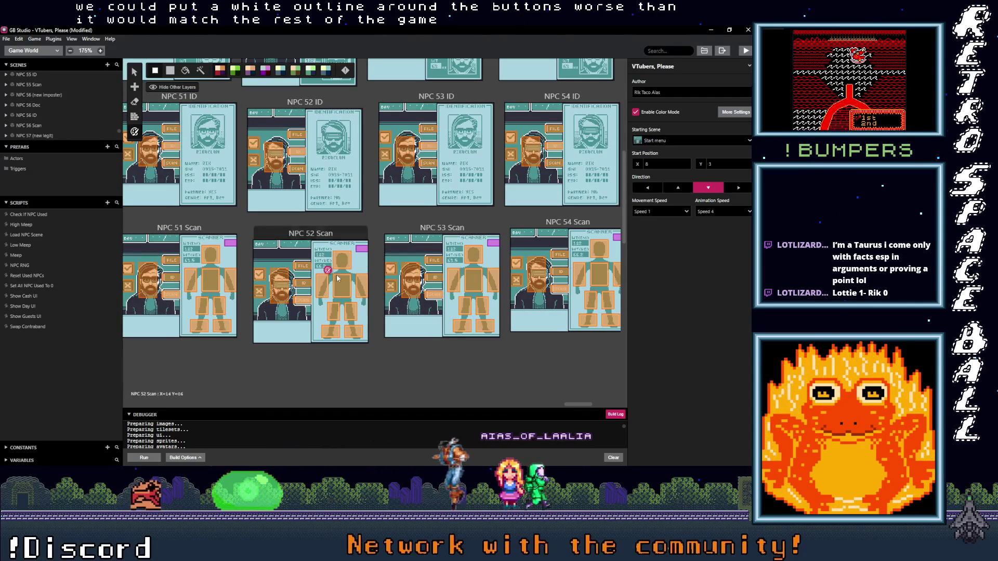
key("alt+Tab")
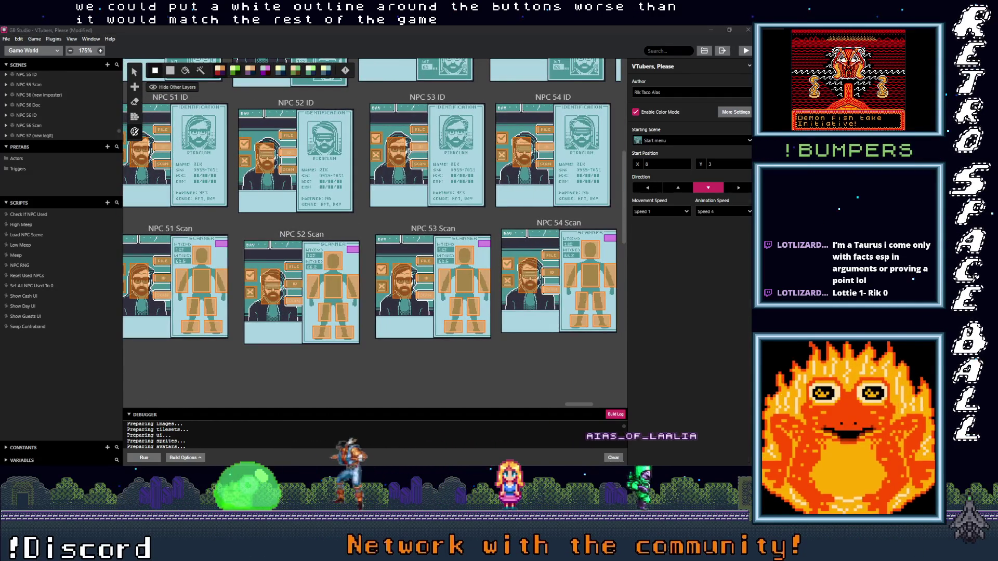
scroll(430, 225, "down", 4)
scroll(317, 230, "up", 3)
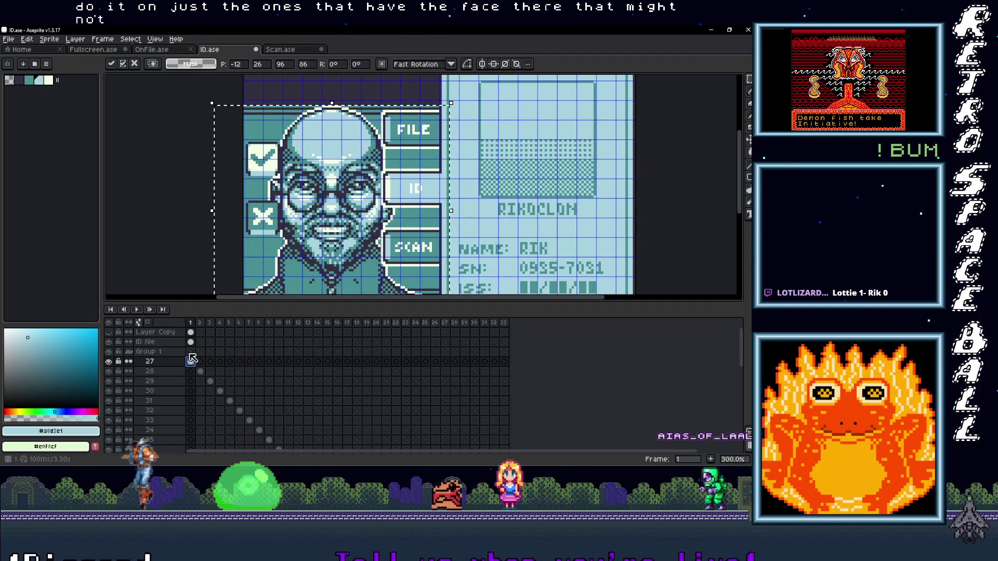
Add a 'Button Outline' layer above ID file and ready the Pencil with white
left_click(148, 351)
right_click(161, 346)
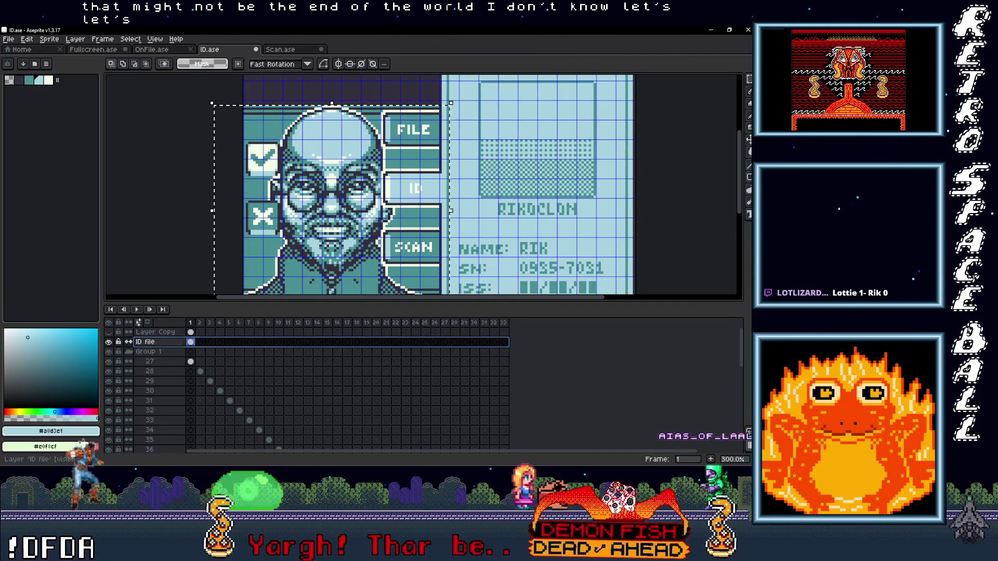
left_click(255, 361)
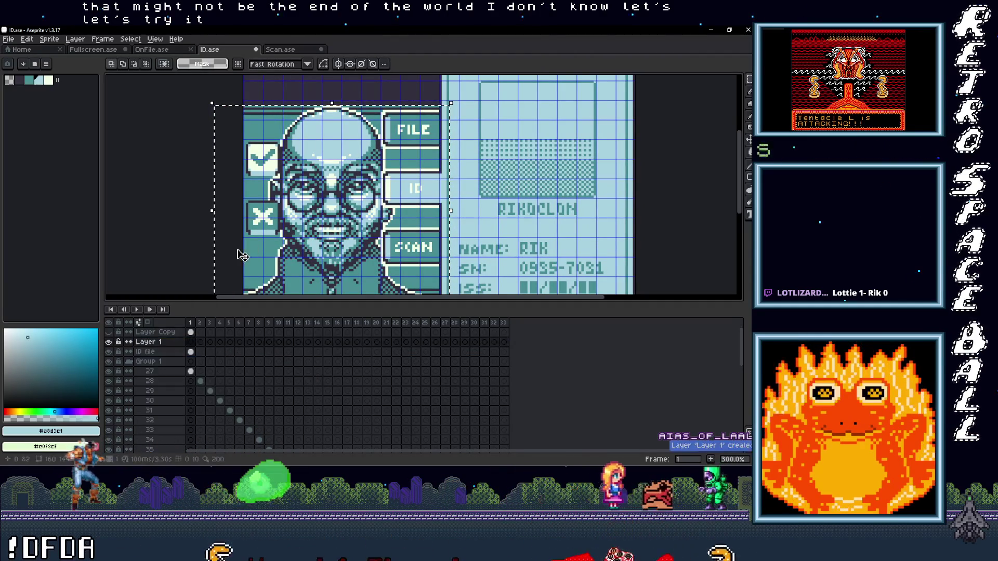
double_click(166, 343)
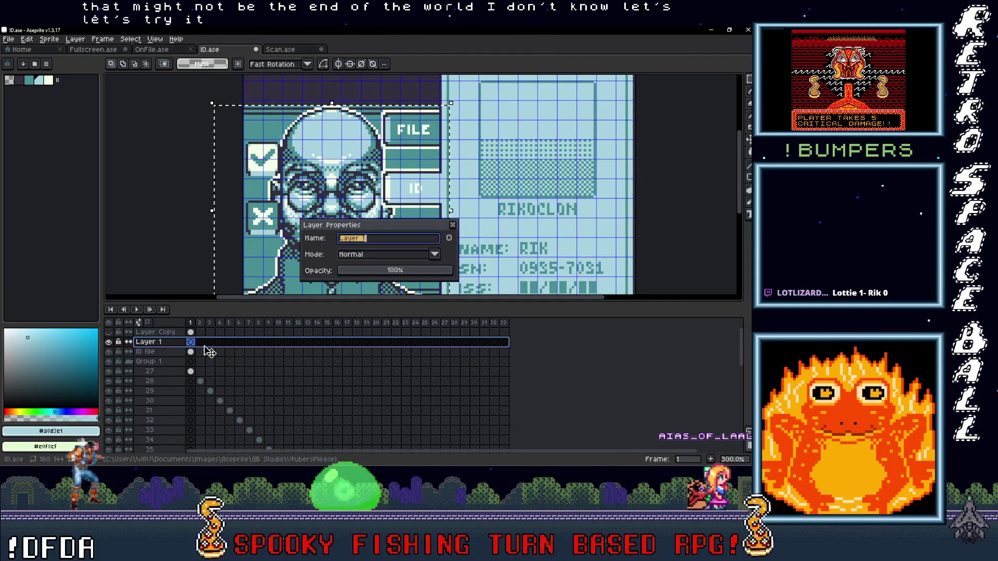
type("tline")
key("Return")
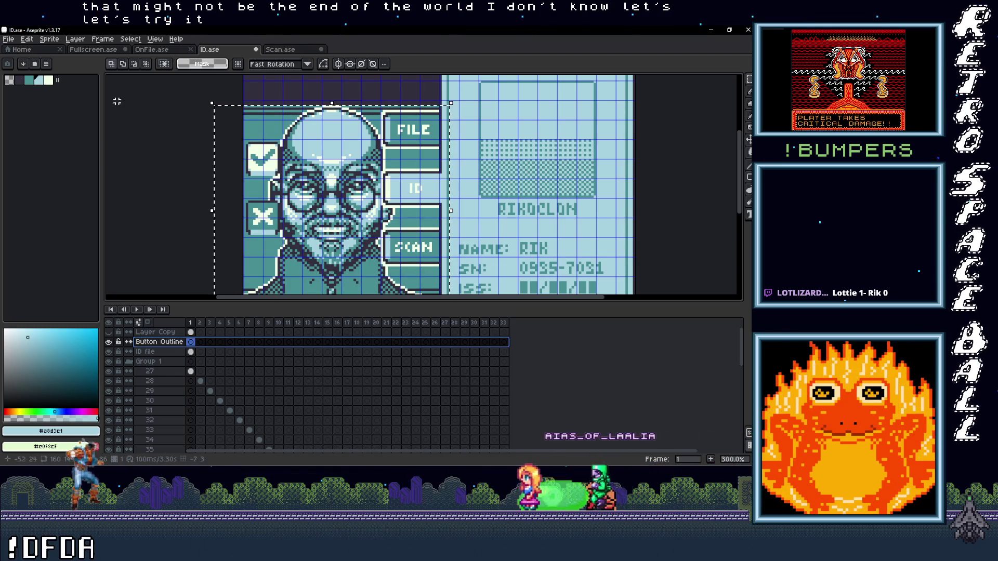
left_click(49, 81)
scroll(265, 237, "up", 2)
key("b")
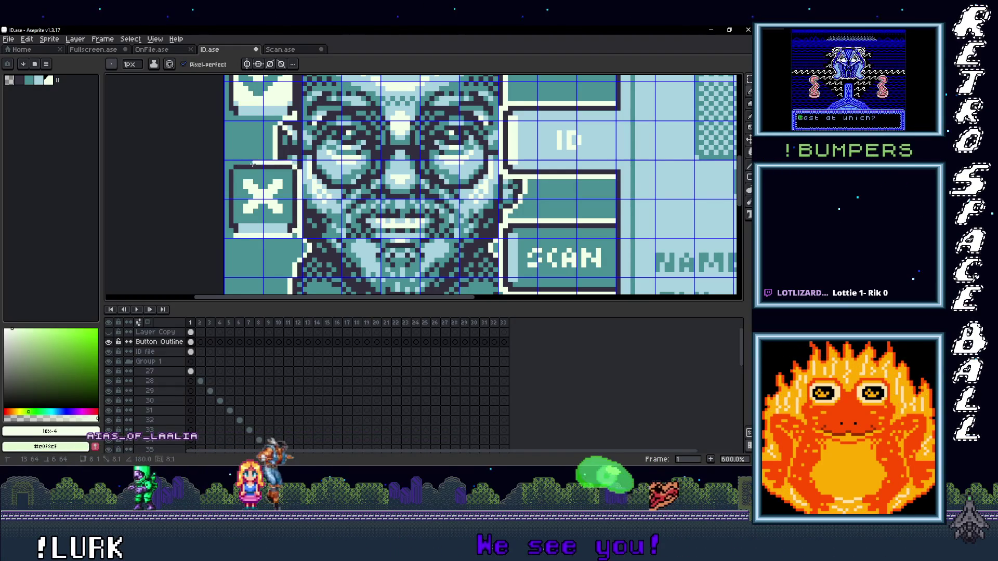
Zoom onto the checkmark button and draw a straight white line along its top edge
left_click(235, 162, "shift")
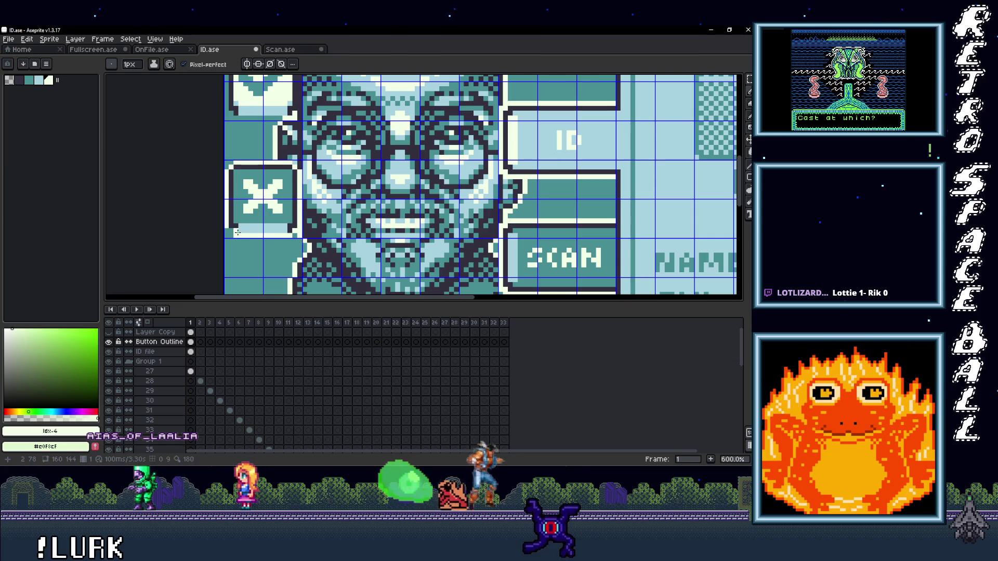
key("1")
scroll(308, 226, "up", 6)
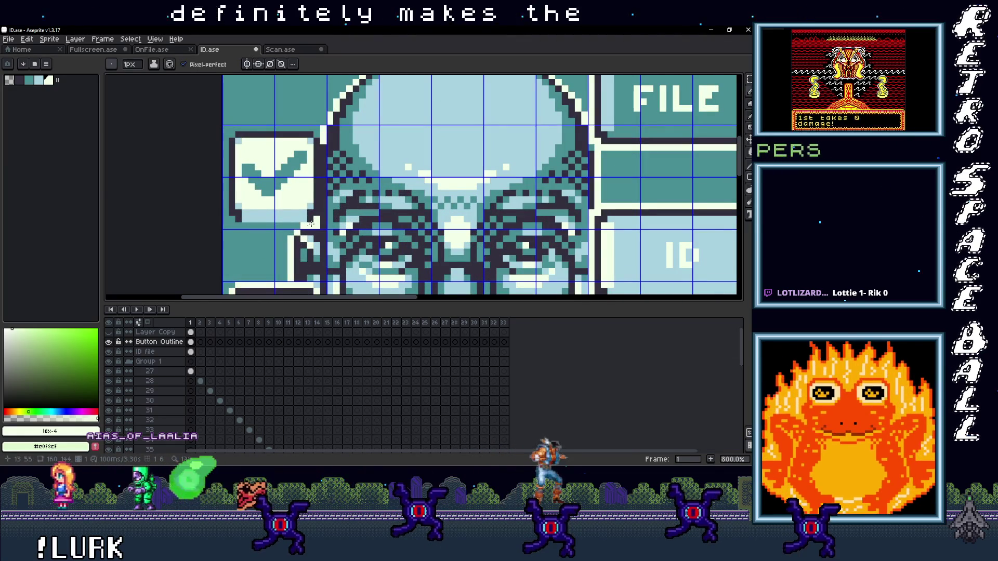
mouse_move(309, 225)
left_mouse_down()
mouse_move(241, 227)
mouse_move(226, 149)
left_mouse_up()
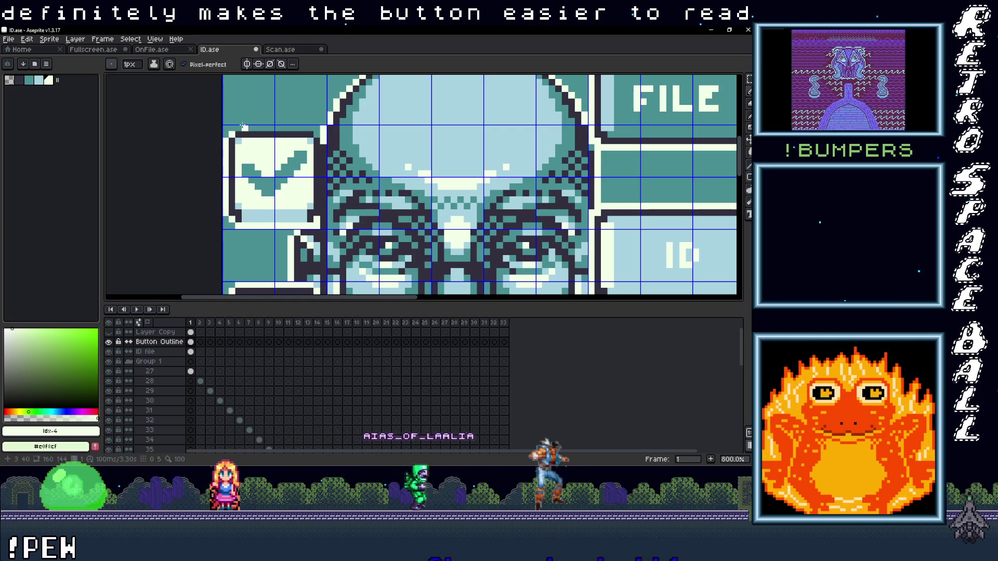
mouse_move(311, 123)
left_mouse_down()
mouse_move(323, 139)
mouse_move(322, 207)
left_mouse_up()
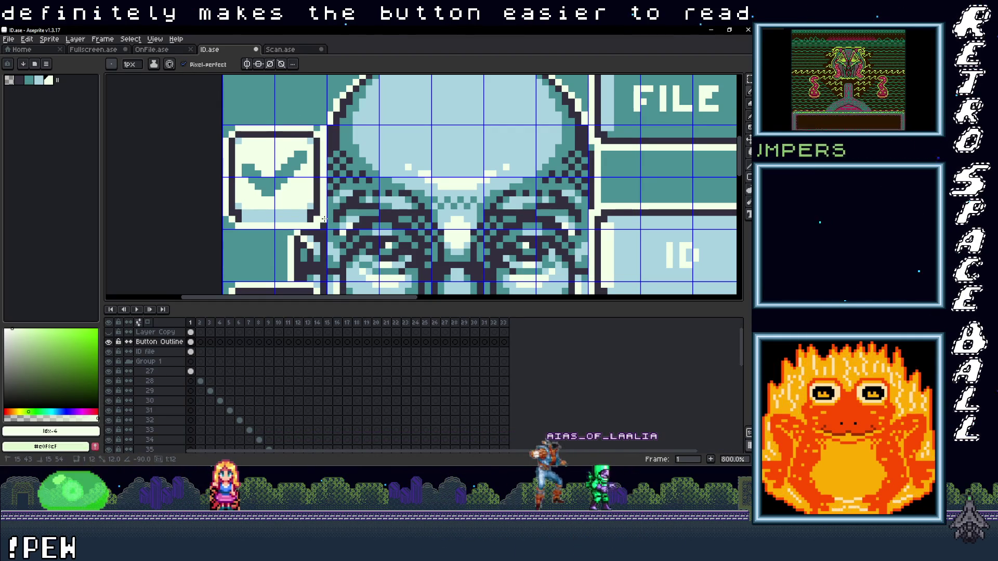
scroll(332, 214, "down", 4)
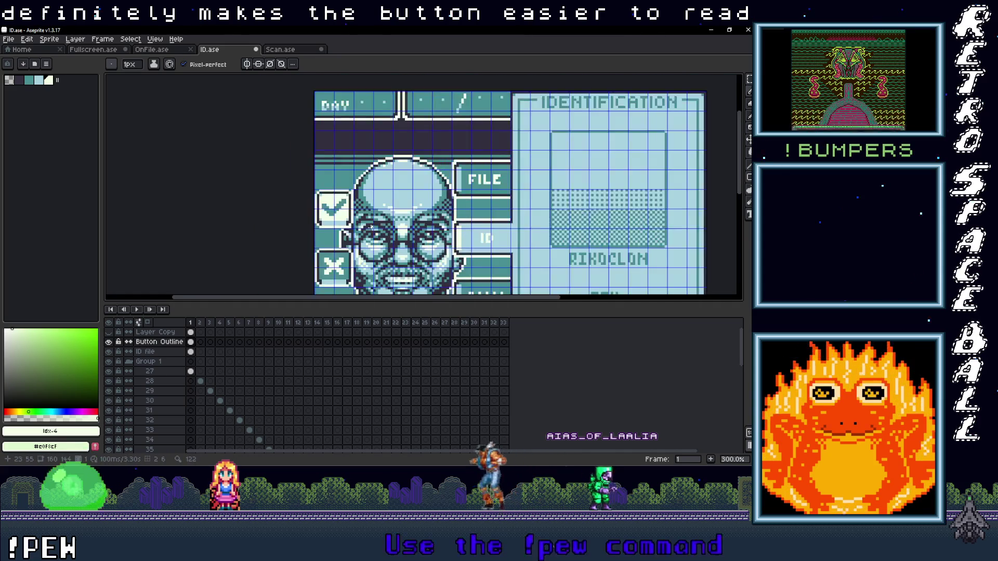
scroll(354, 228, "up", 5)
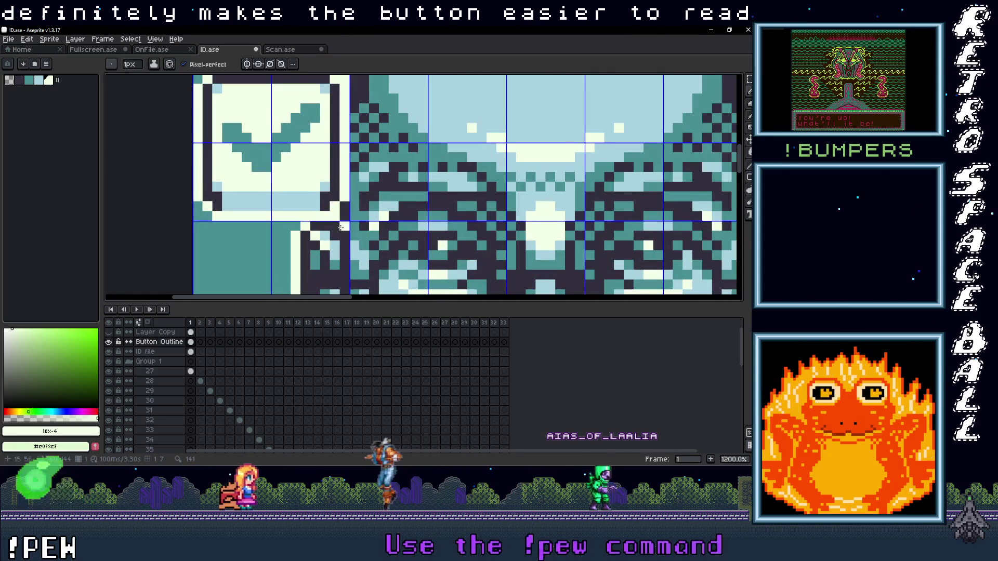
scroll(341, 227, "down", 6)
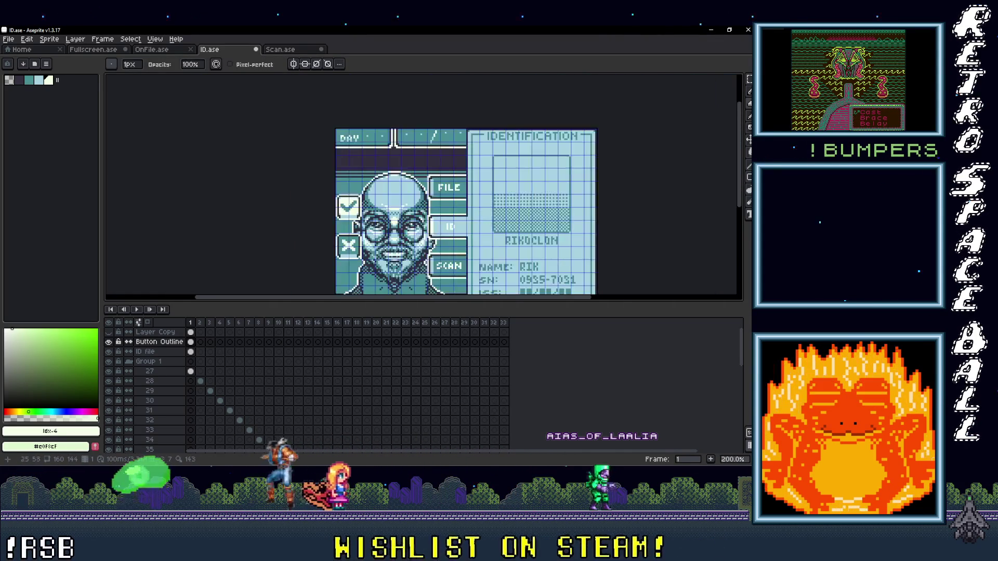
mouse_move(504, 238)
left_mouse_down()
mouse_move(487, 236)
mouse_move(419, 176)
left_mouse_up()
scroll(285, 199, "up", 3)
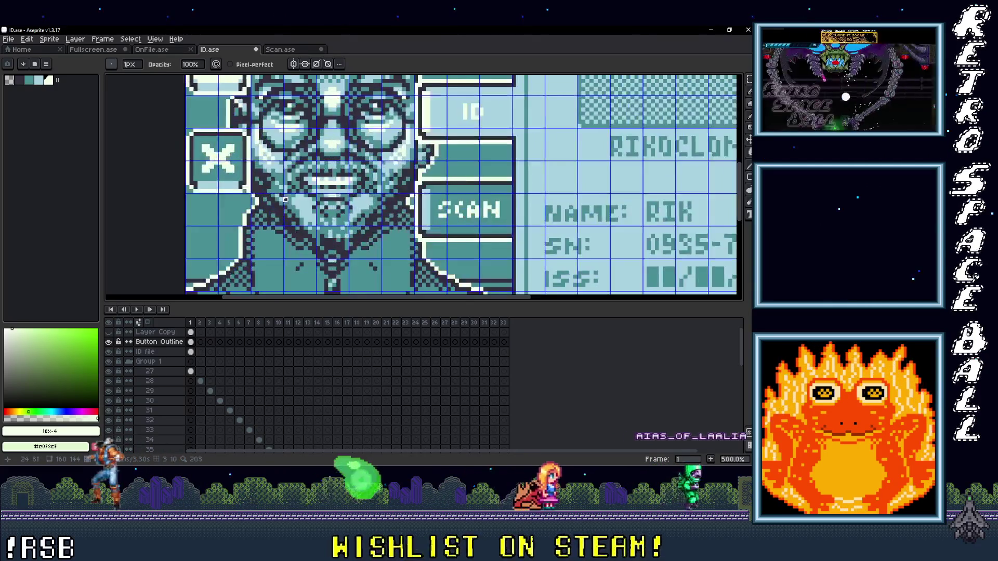
scroll(249, 195, "down", 2)
scroll(291, 251, "up", 1)
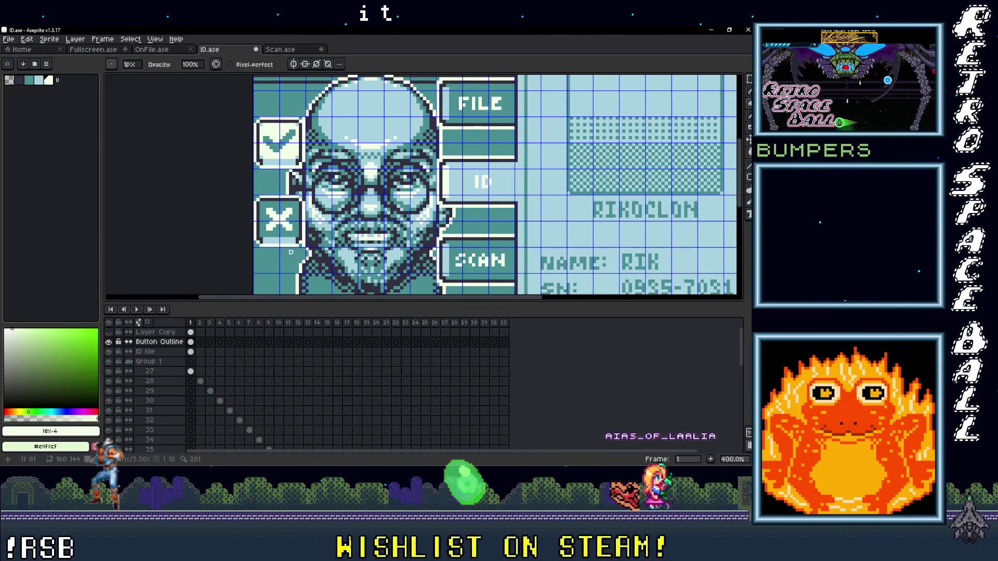
scroll(305, 246, "down", 3)
scroll(430, 209, "up", 1)
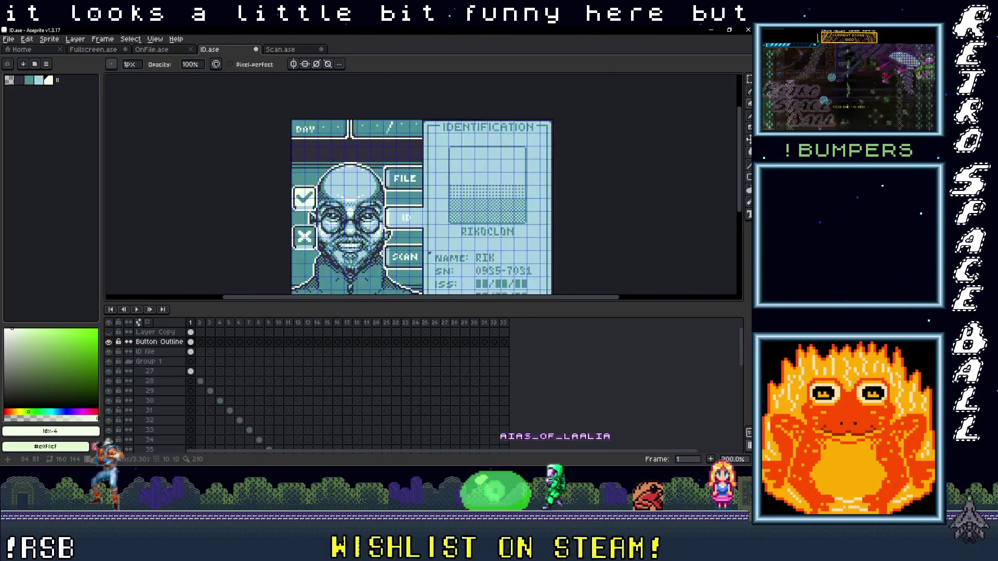
scroll(430, 209, "down", 1)
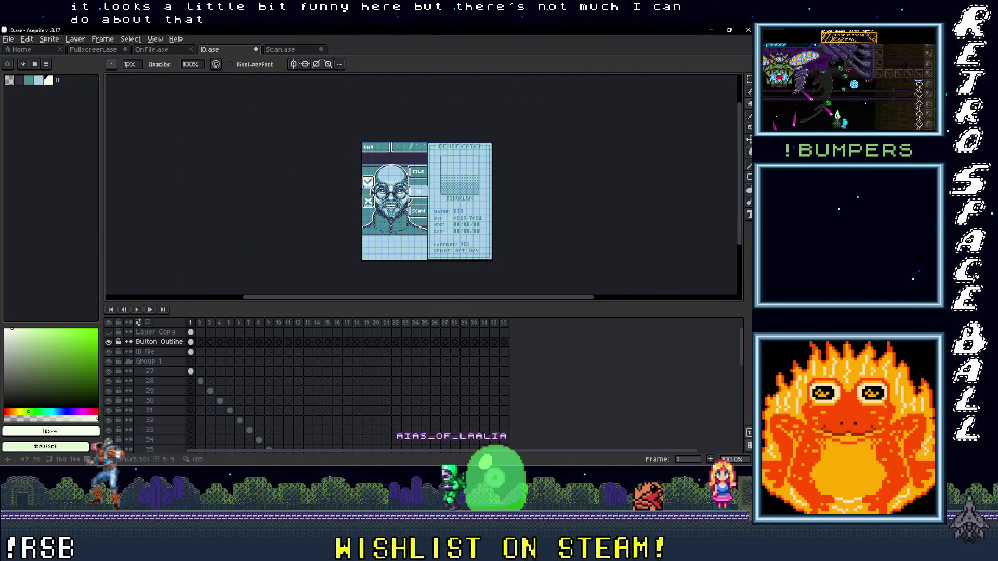
scroll(402, 206, "up", 1)
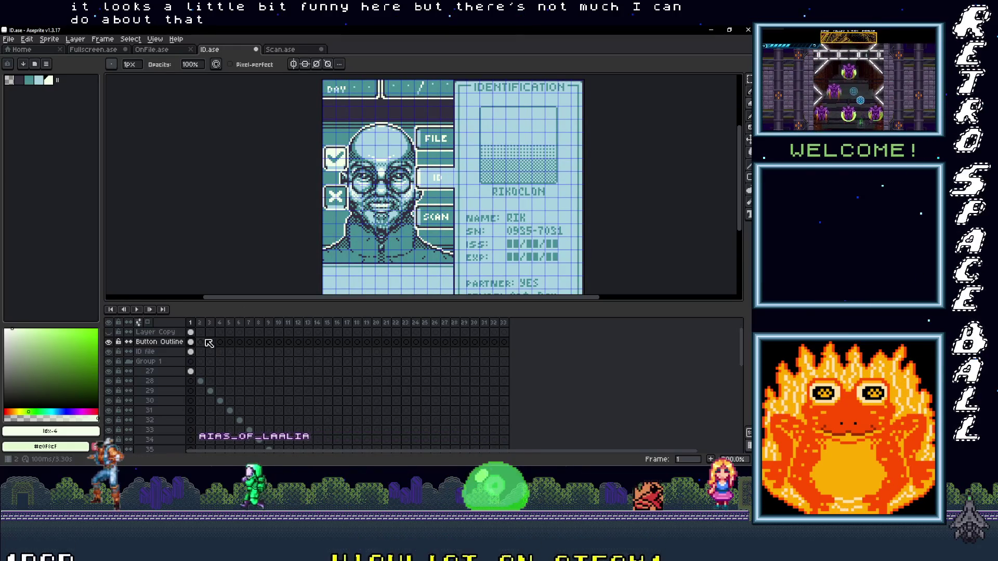
scroll(350, 160, "down", 3)
scroll(350, 161, "up", 3)
left_click_drag(367, 204, 301, 170)
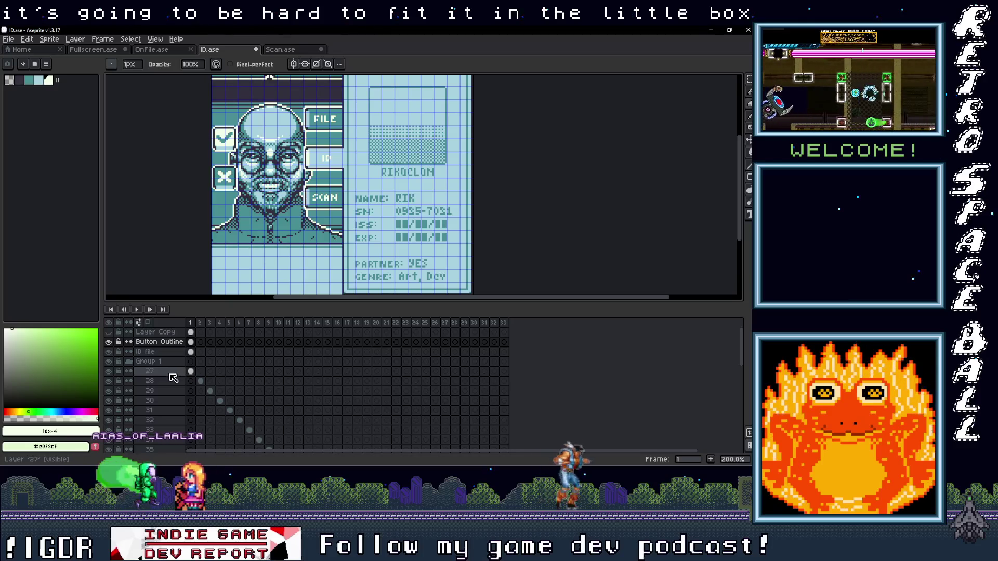
Duplicate the bald face layer 27
left_click(190, 371)
right_click(160, 372)
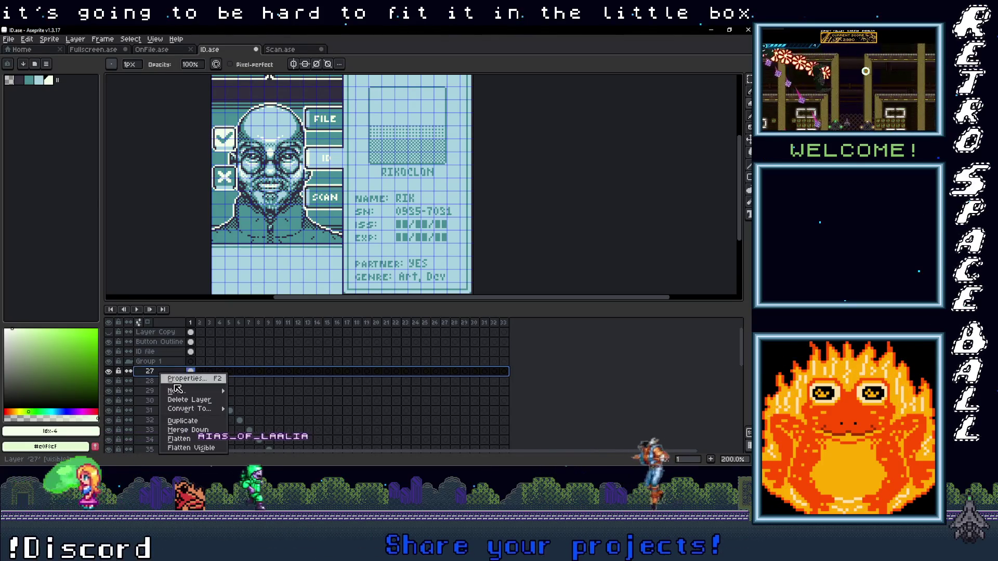
left_click(186, 423)
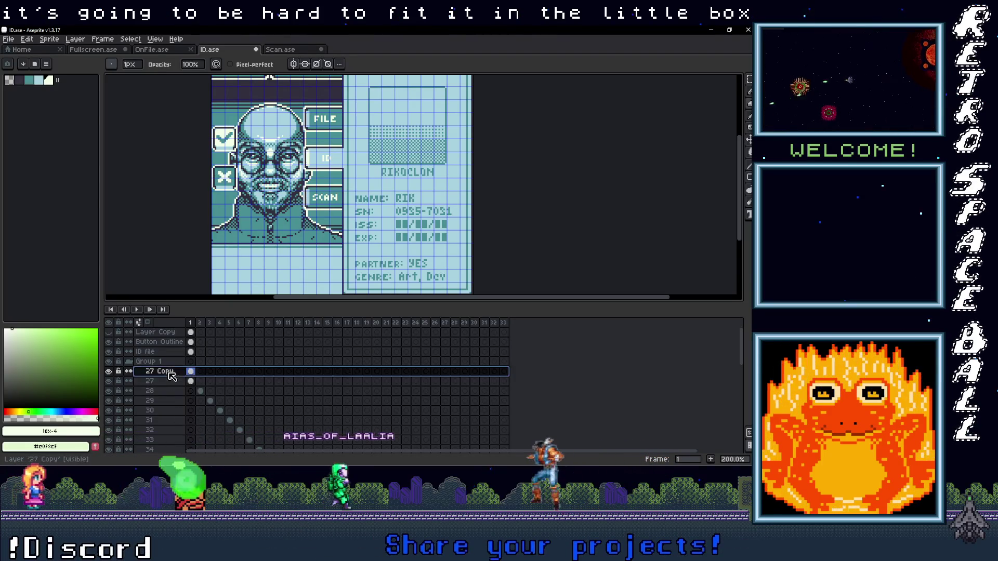
Move the 27 Copy face onto the ID card's photo slot and nudge it up
key("v")
left_click_drag(282, 207, 425, 165)
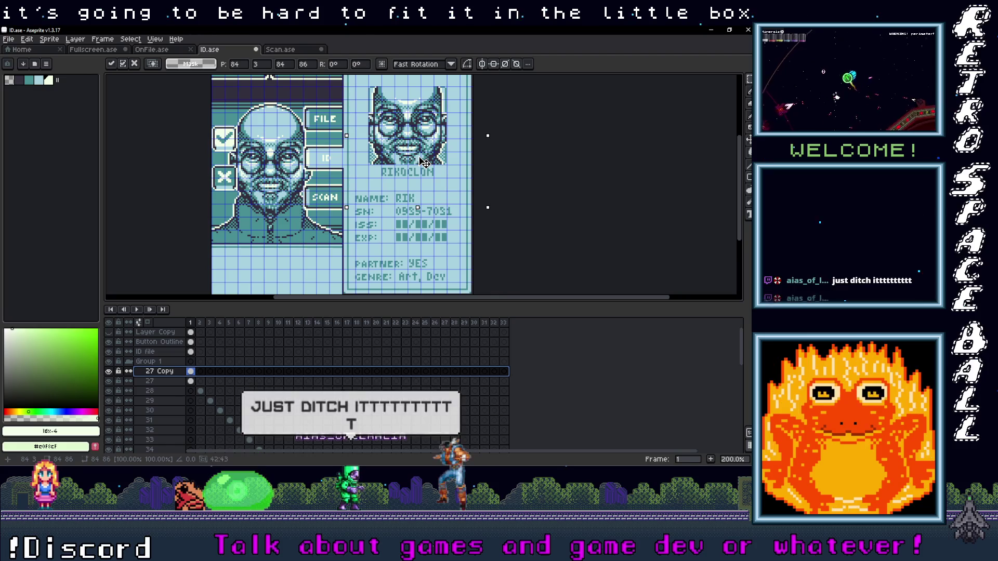
scroll(425, 171, "up", 1)
scroll(426, 174, "down", 1)
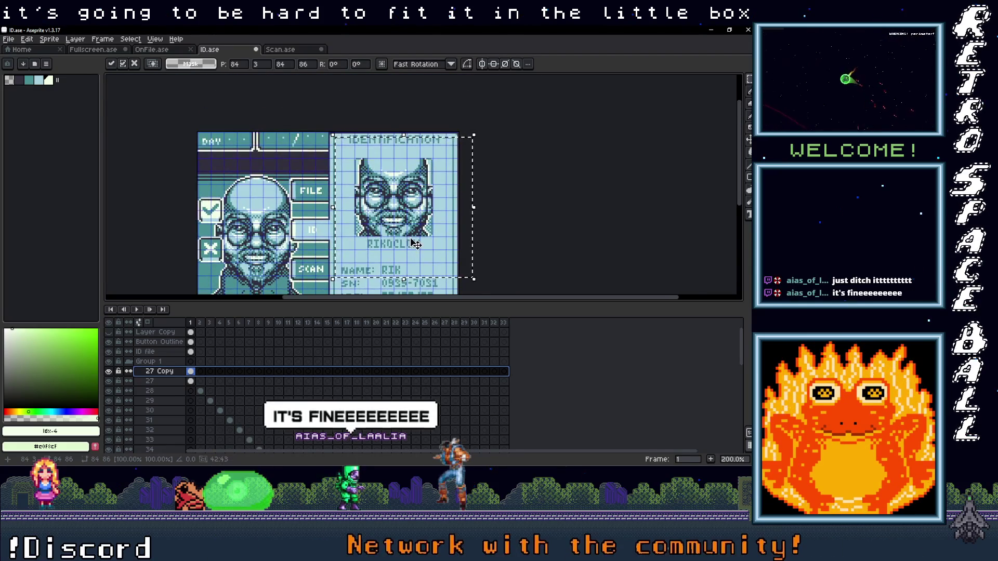
scroll(415, 246, "up", 1)
mouse_move(398, 182)
left_mouse_down()
mouse_move(402, 172)
mouse_move(400, 186)
left_mouse_up()
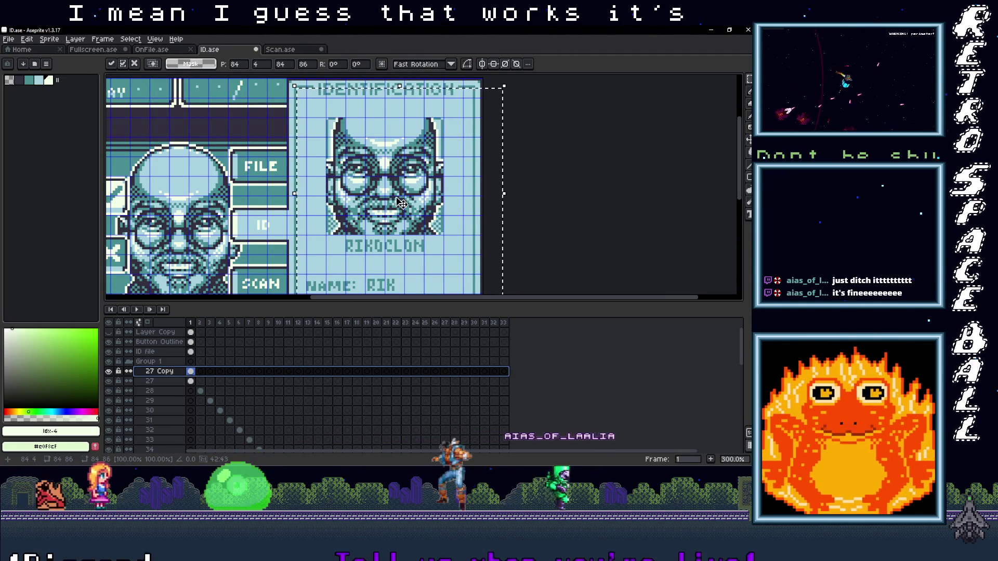
left_click_drag(415, 223, 402, 230)
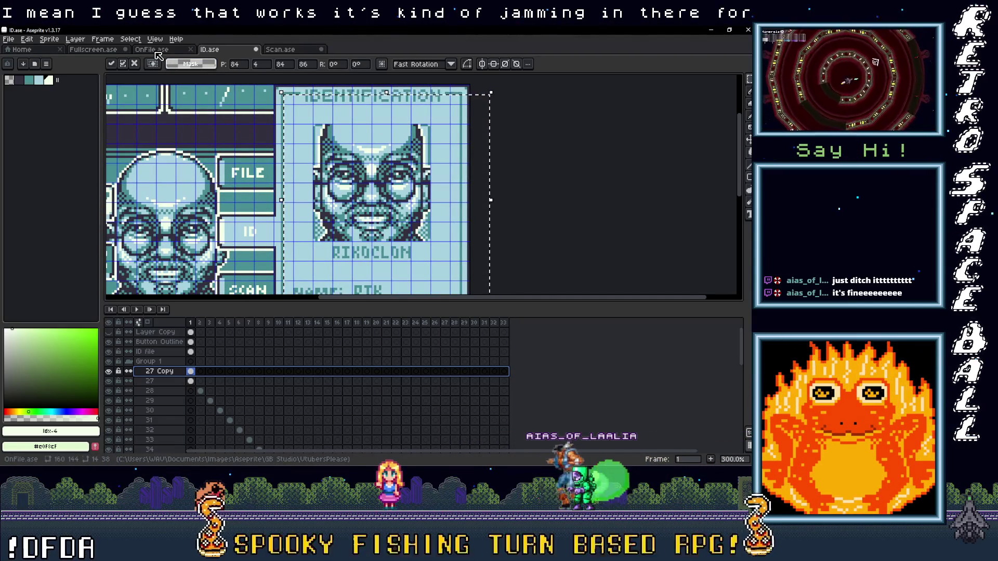
left_click(157, 49)
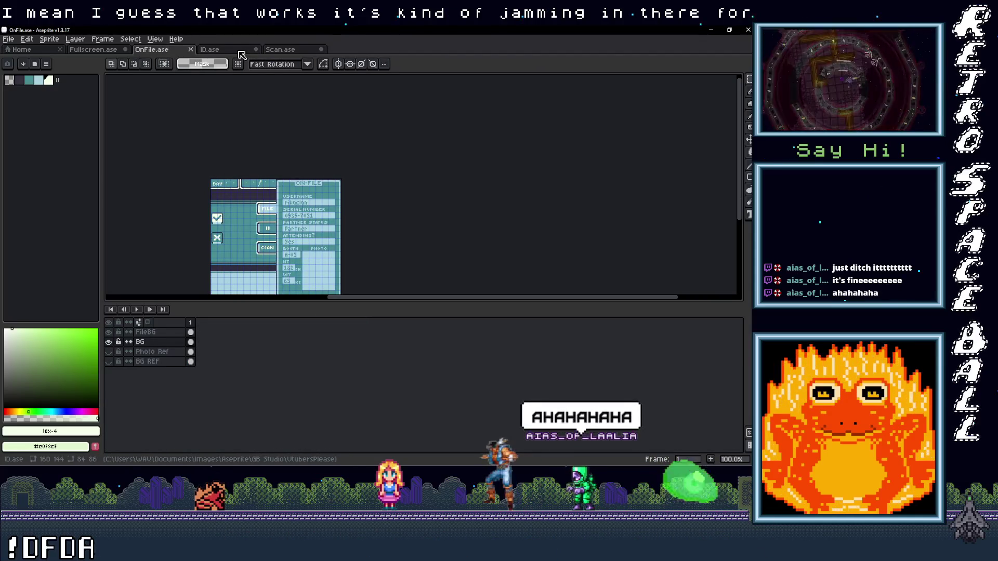
In ID.ase, toggle the bearded face layer on and off to compare, leaving it hidden
left_click(235, 50)
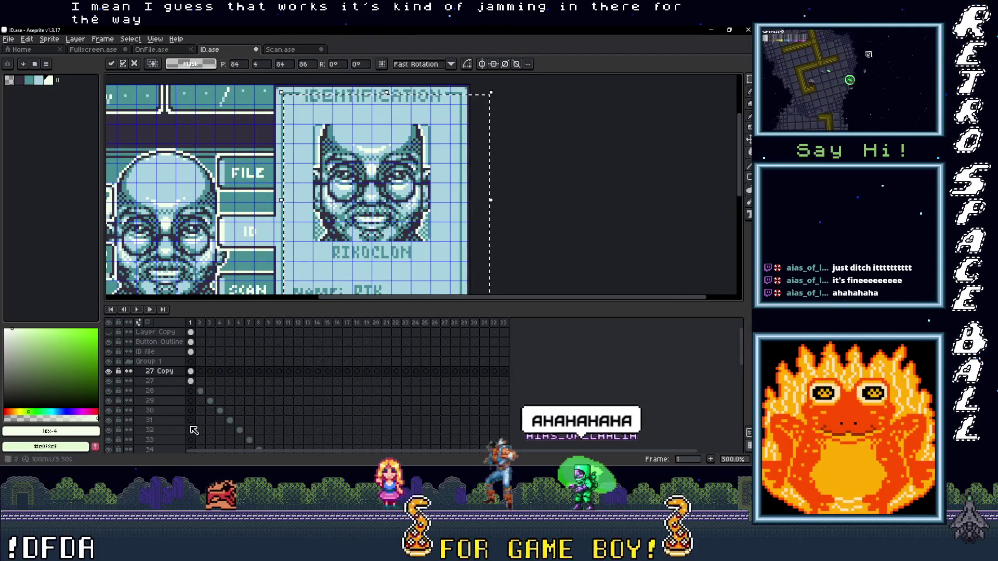
left_click(109, 333)
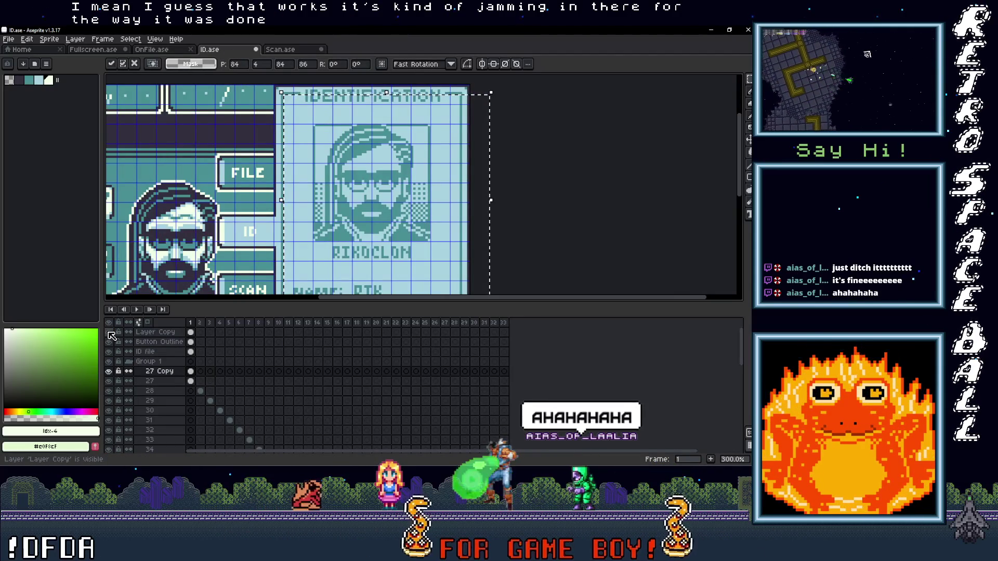
left_click(109, 333)
left_click(109, 333)
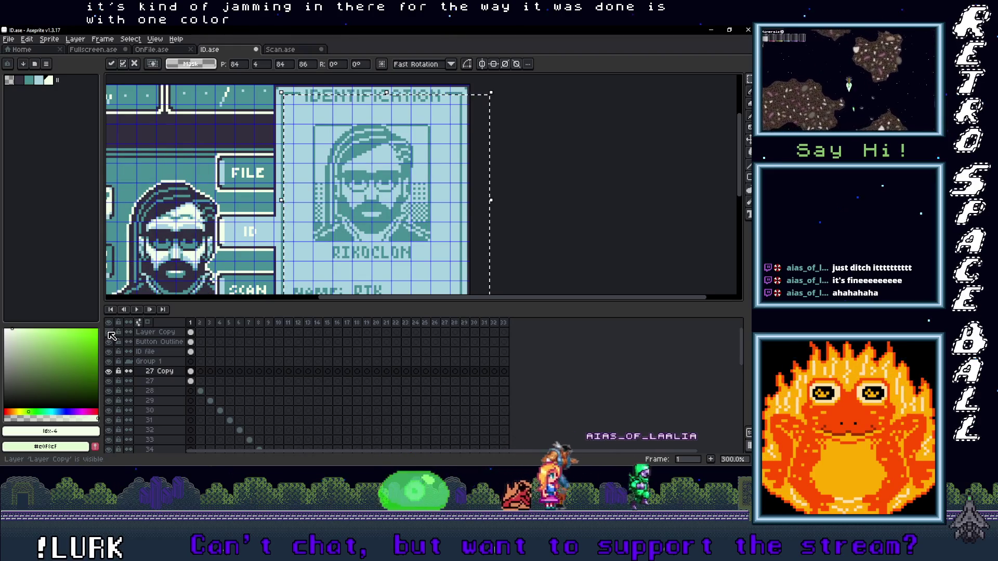
left_click(110, 333)
scroll(398, 213, "up", 4)
scroll(396, 224, "down", 3)
scroll(395, 231, "up", 1)
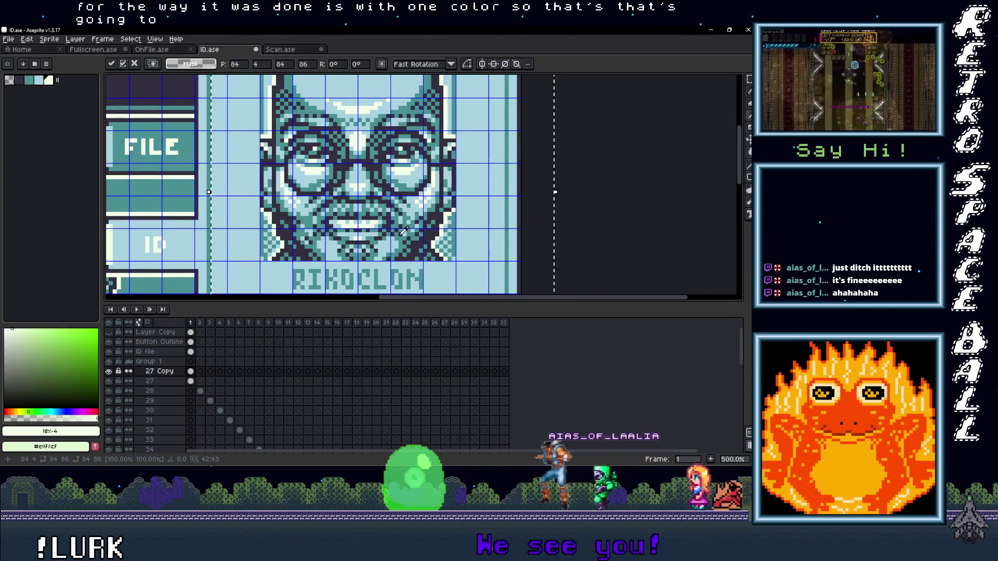
Flood-fill the face's dark pixels with the card's teal, undoing a light-blue attempt
left_click(414, 226, "alt")
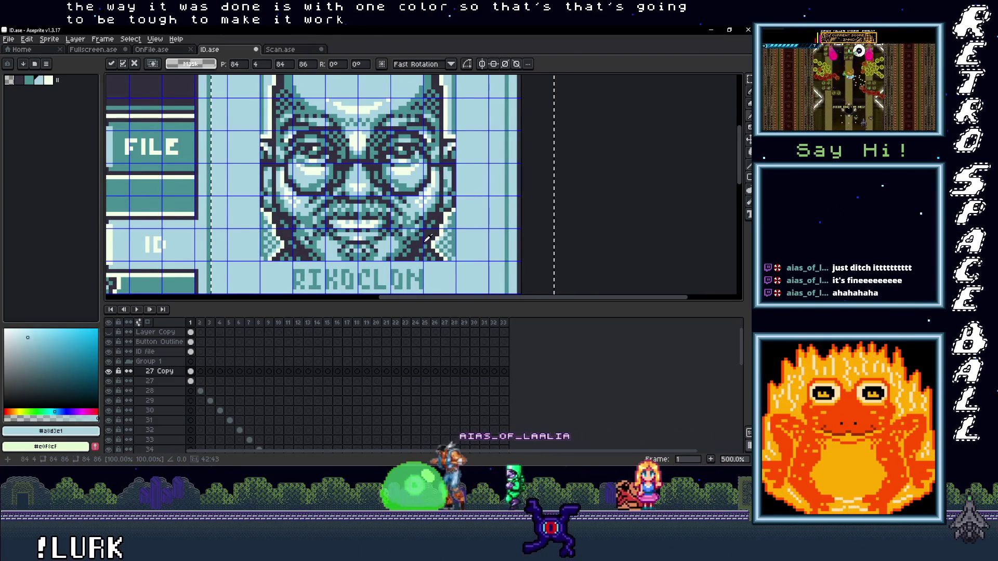
key("g")
left_click(416, 246)
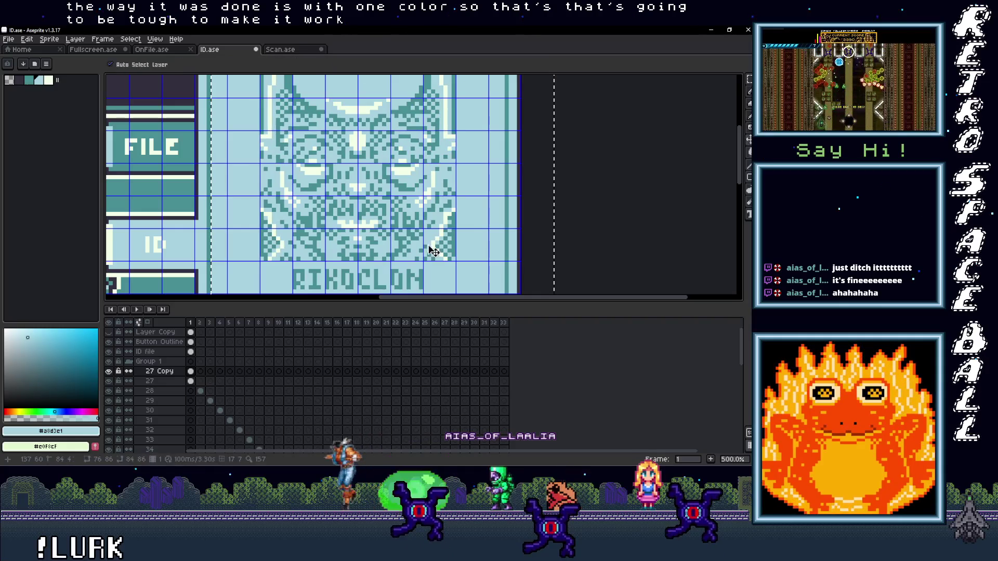
key("ctrl+z")
key("i")
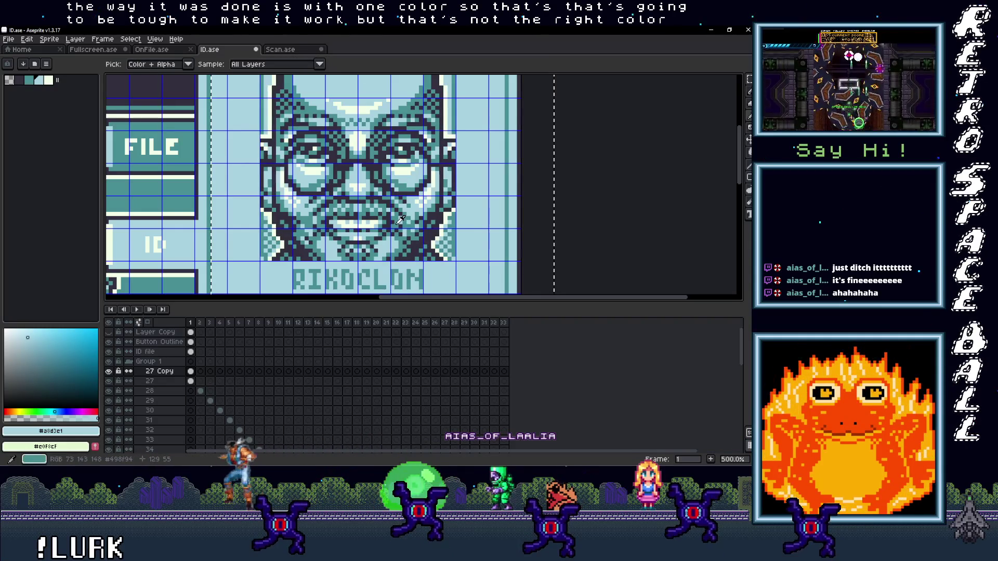
left_click(401, 220)
key("g")
left_click(425, 243)
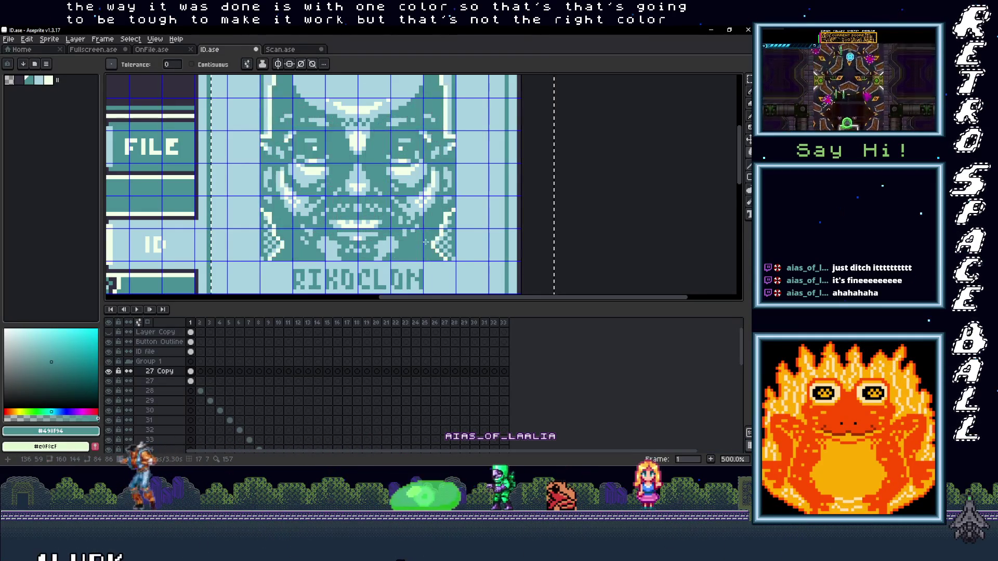
scroll(424, 243, "down", 3)
scroll(410, 239, "up", 3)
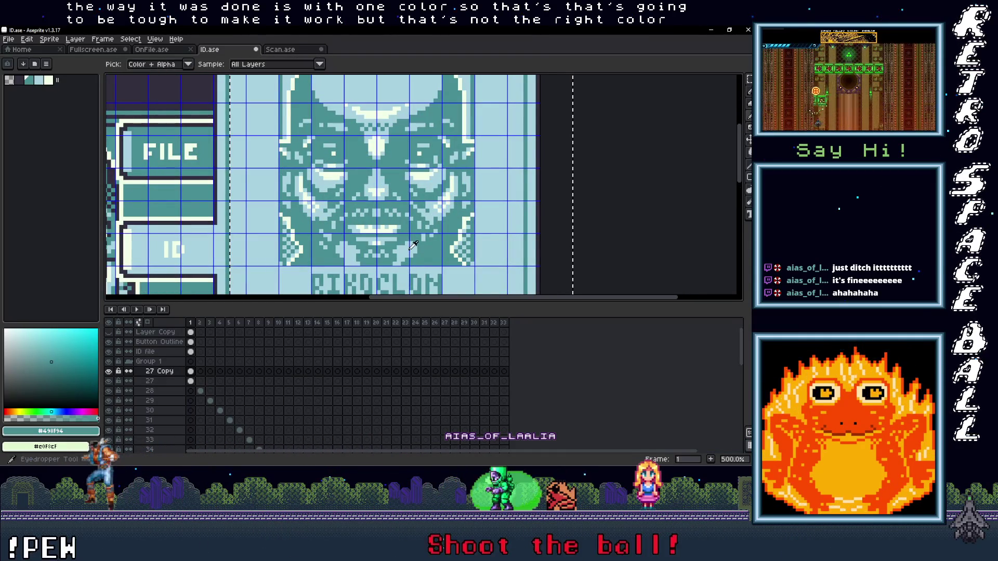
Pick the card's light blue again and centre the whole ID card in view
left_click(385, 230, "alt")
scroll(391, 229, "down", 3)
scroll(460, 238, "down", 1)
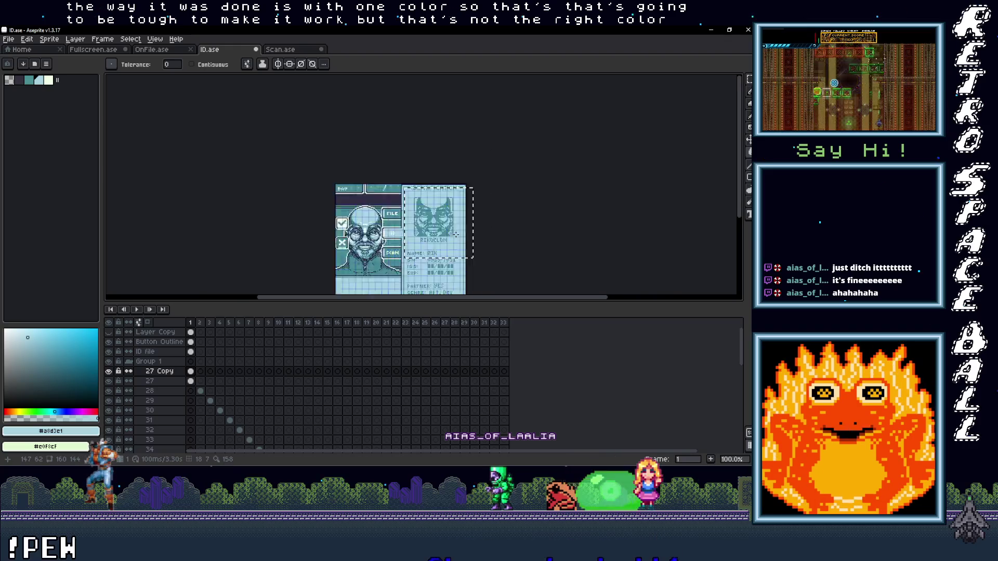
scroll(460, 238, "up", 1)
left_click_drag(450, 239, 473, 225)
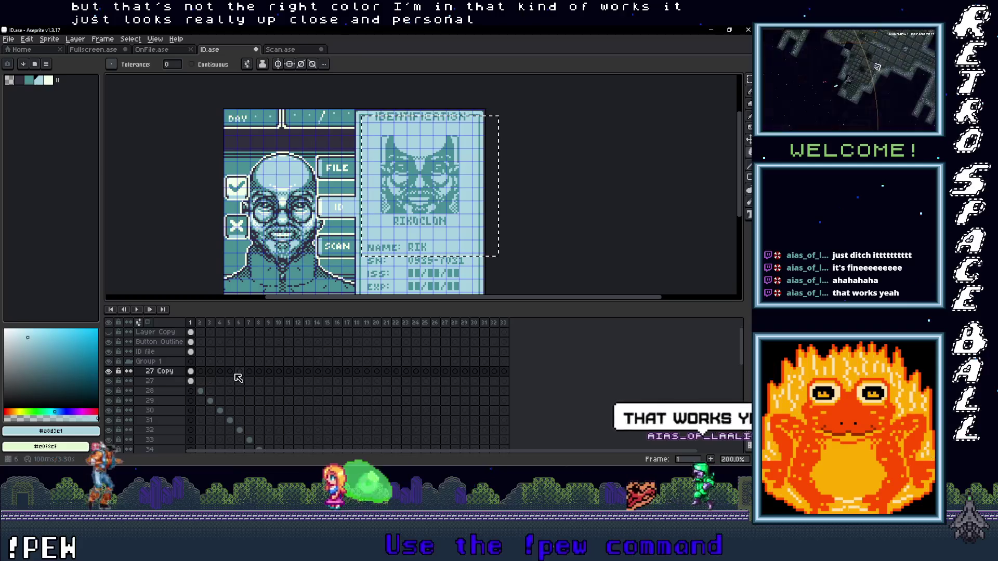
double_click(169, 372)
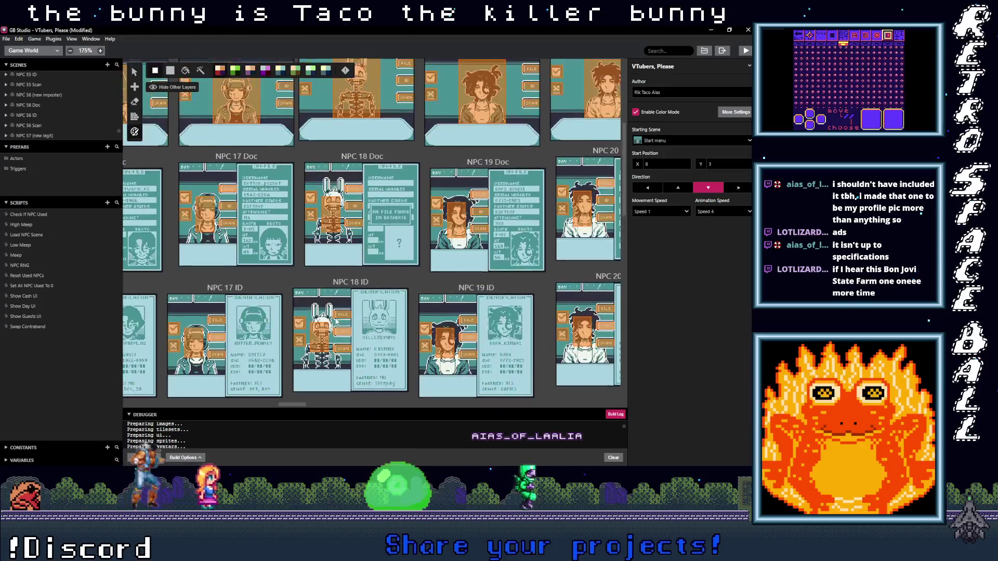
scroll(336, 322, "up", 3)
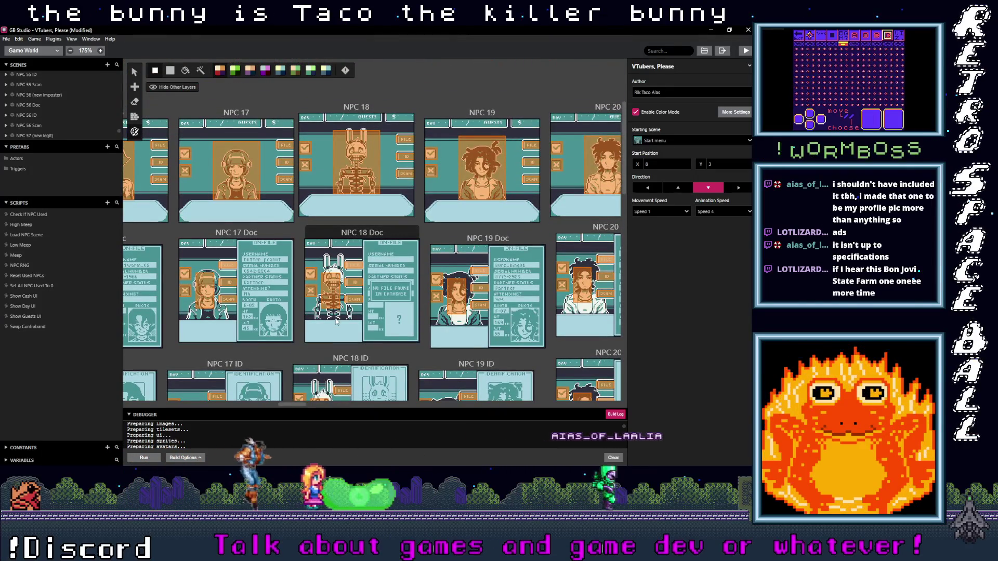
scroll(335, 321, "down", 3)
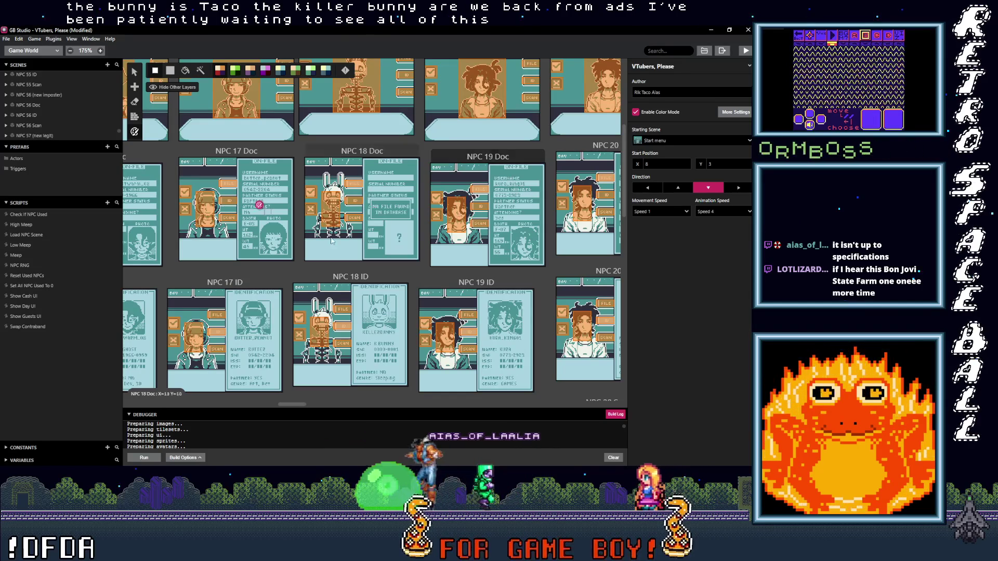
mouse_move(295, 405)
left_mouse_down()
mouse_move(527, 423)
mouse_move(307, 425)
mouse_move(618, 426)
mouse_move(155, 429)
mouse_move(497, 457)
mouse_move(657, 444)
mouse_move(224, 416)
mouse_move(468, 408)
mouse_move(625, 425)
left_mouse_up()
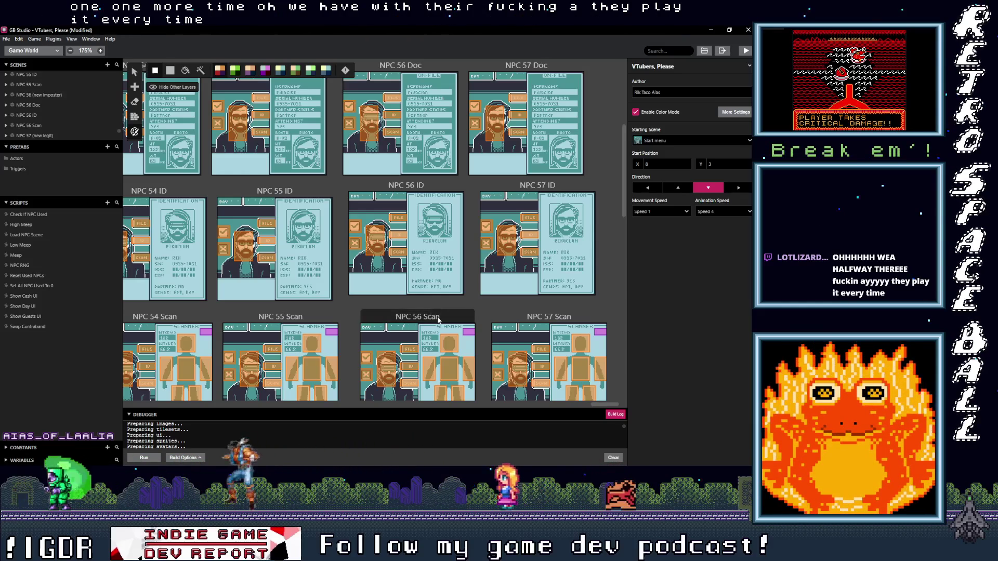
scroll(437, 318, "down", 1)
scroll(432, 311, "down", 3)
scroll(405, 338, "up", 4)
scroll(374, 359, "down", 1)
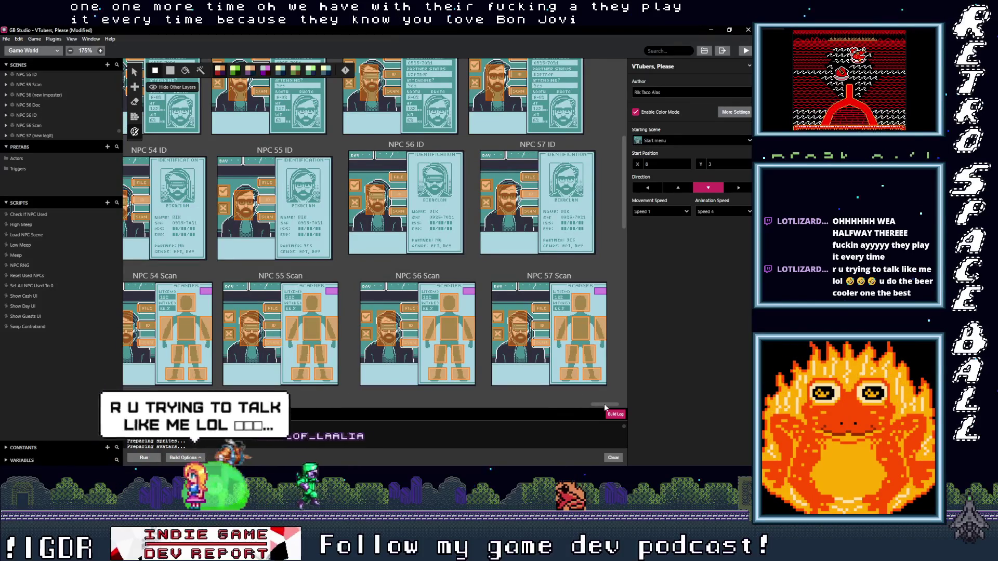
mouse_move(606, 405)
left_mouse_down()
mouse_move(404, 403)
mouse_move(136, 422)
mouse_move(348, 434)
left_mouse_up()
scroll(288, 377, "up", 5)
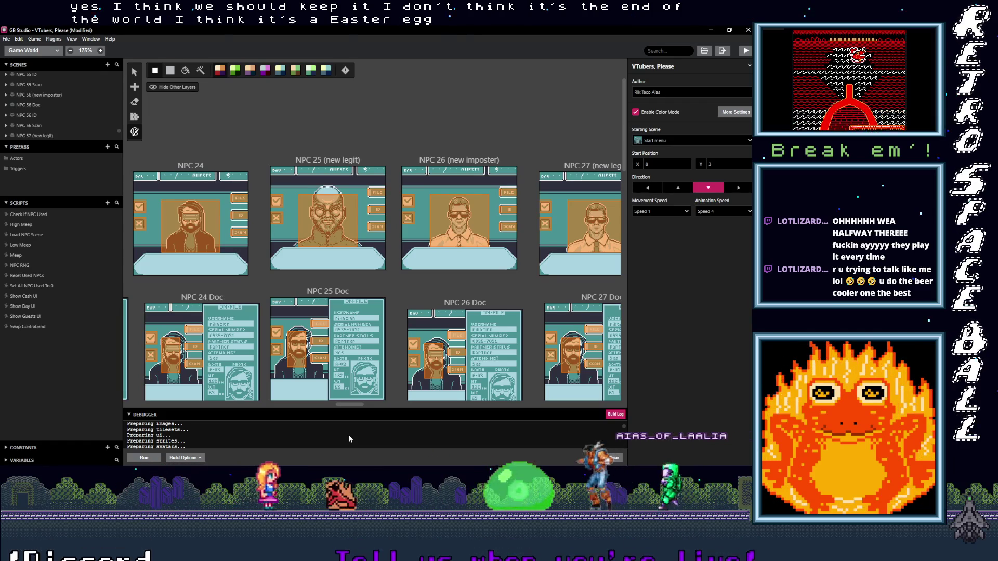
mouse_move(348, 435)
left_mouse_down()
mouse_move(470, 434)
mouse_move(351, 450)
left_mouse_up()
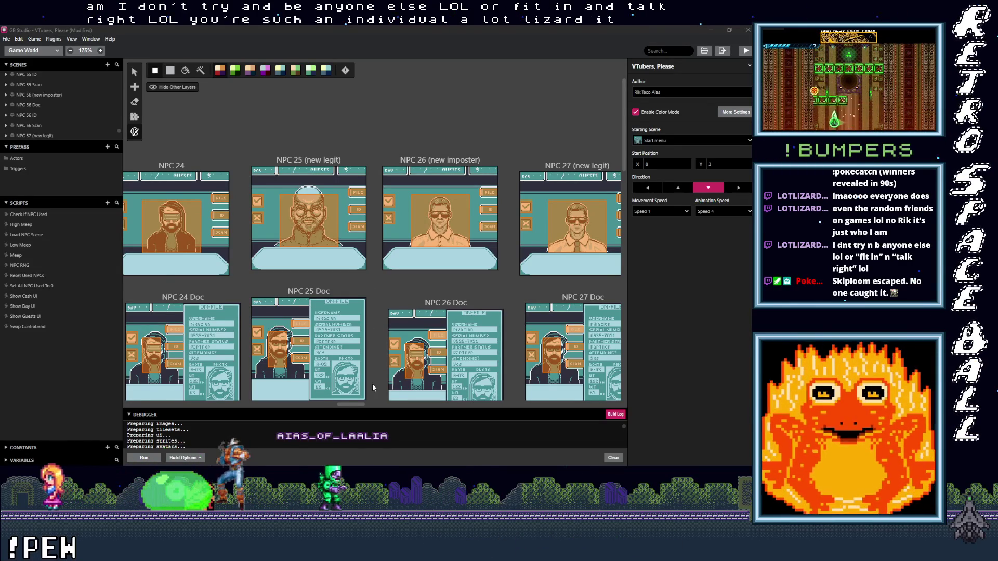
left_click_drag(356, 406, 626, 414)
scroll(588, 326, "up", 2)
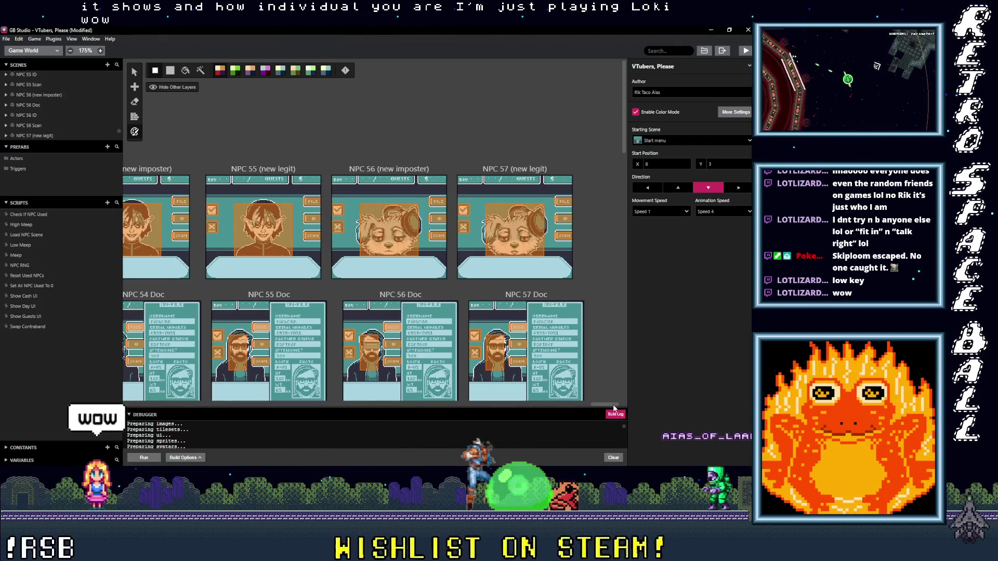
left_click_drag(612, 403, 402, 416)
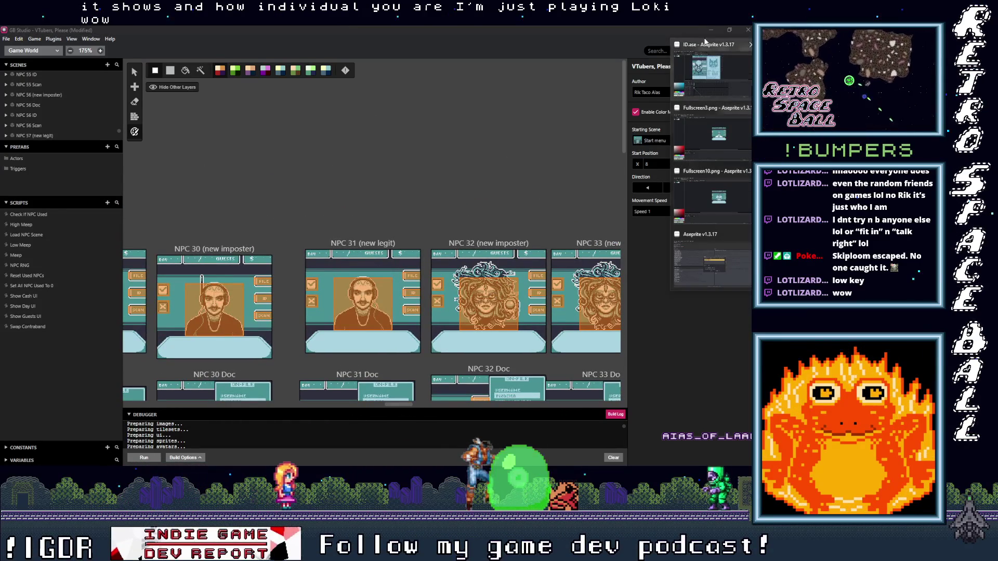
Save the ID.ase sprite
left_click(694, 50)
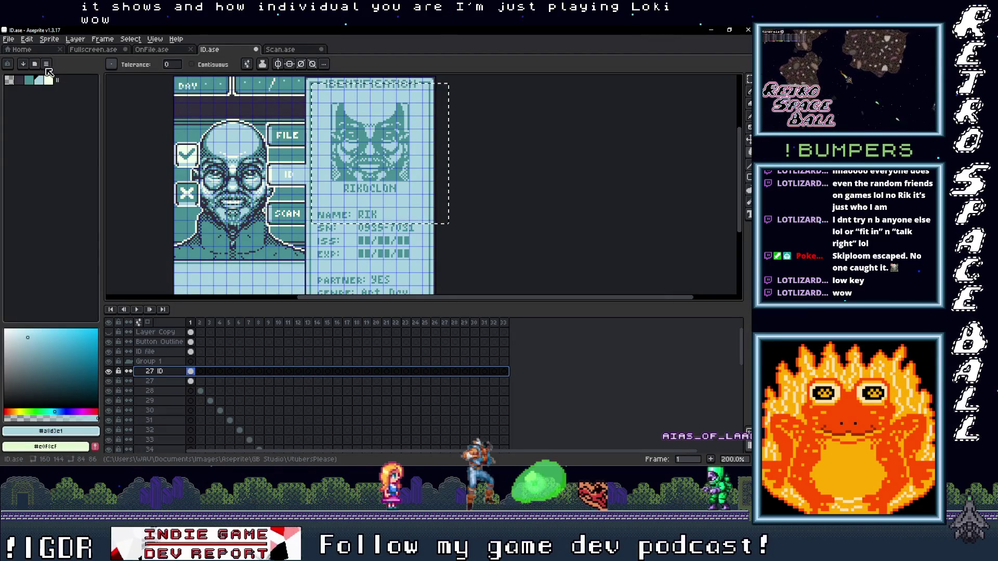
left_click(8, 39)
left_click(22, 79)
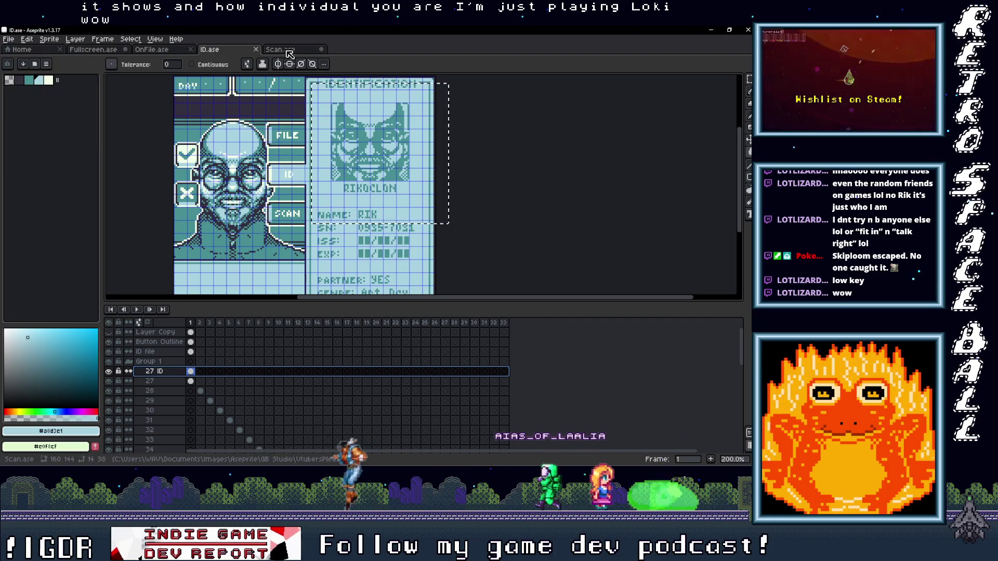
Save Fullscreen.ase and minimize Aseprite
left_click(93, 49)
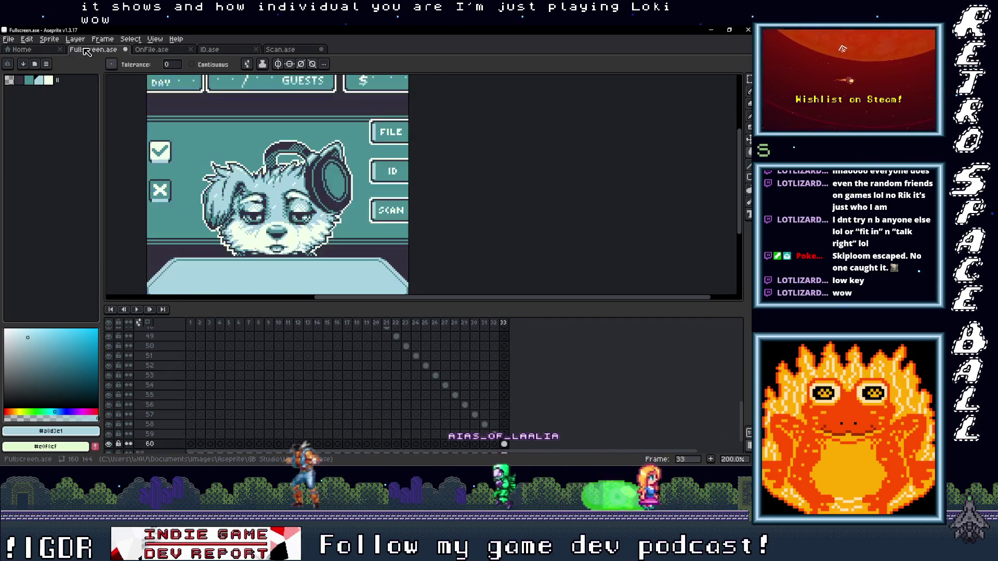
left_click(8, 39)
left_click(22, 79)
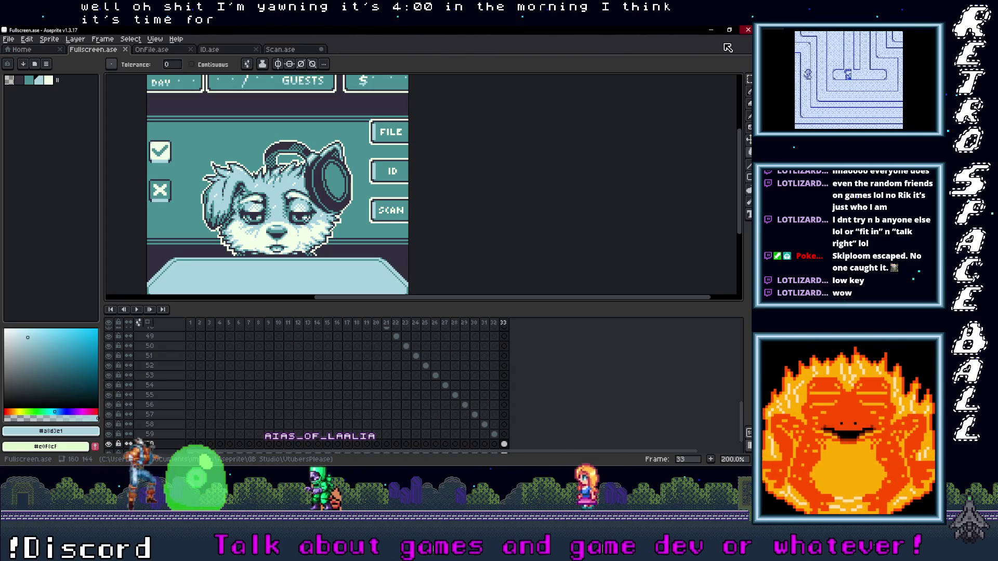
left_click(712, 30)
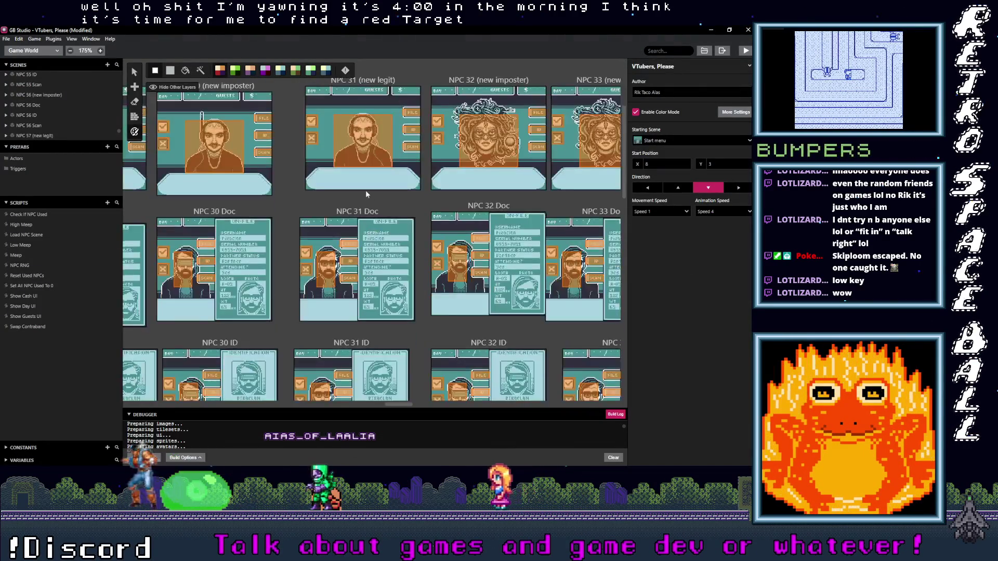
Drag the Punctuation Swap scene slightly lower, then scroll back to the NPC 54–57 scenes
left_click_drag(403, 404, 73, 426)
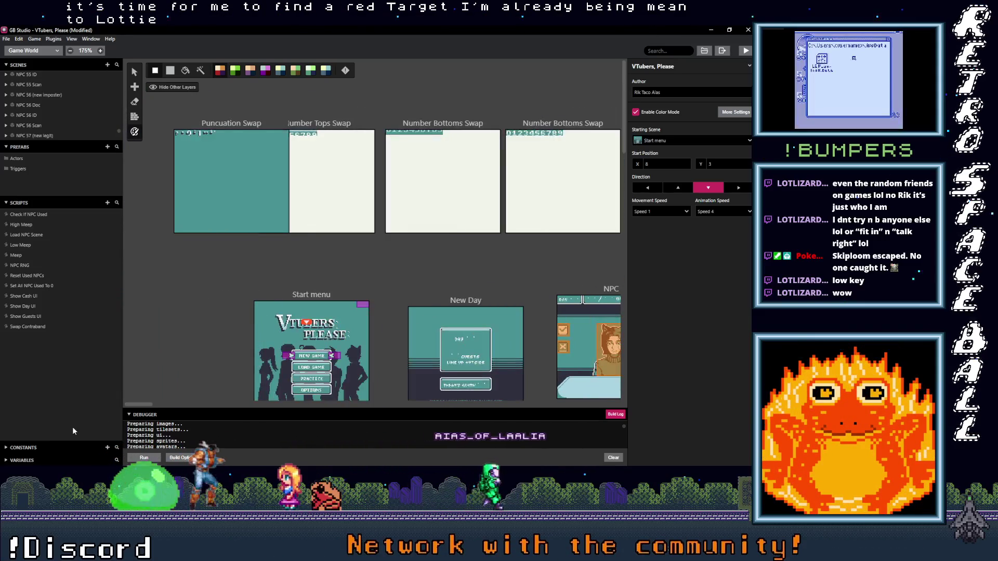
left_click(189, 133)
mouse_move(189, 133)
left_mouse_down()
mouse_move(186, 200)
mouse_move(175, 126)
left_mouse_up()
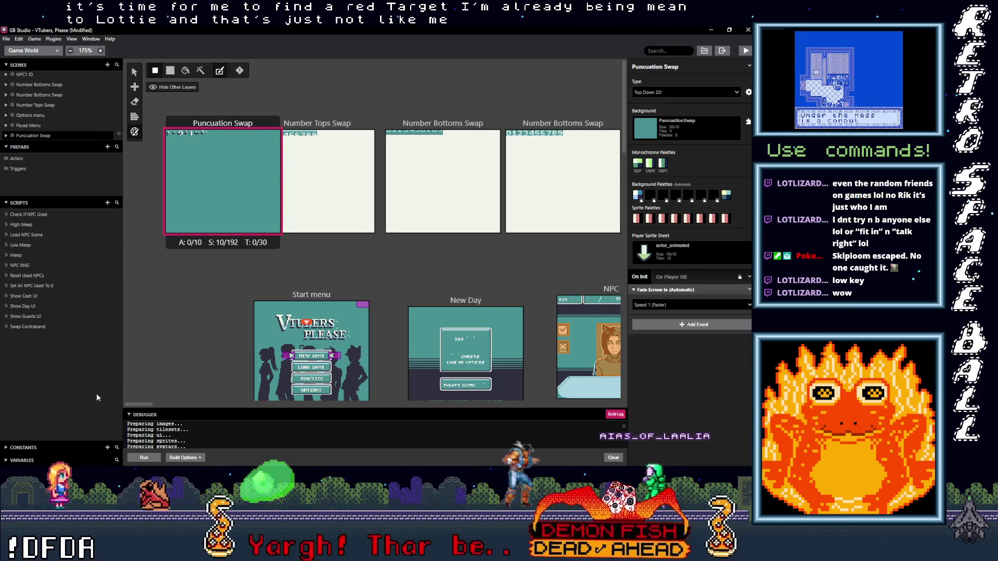
left_click_drag(138, 405, 597, 405)
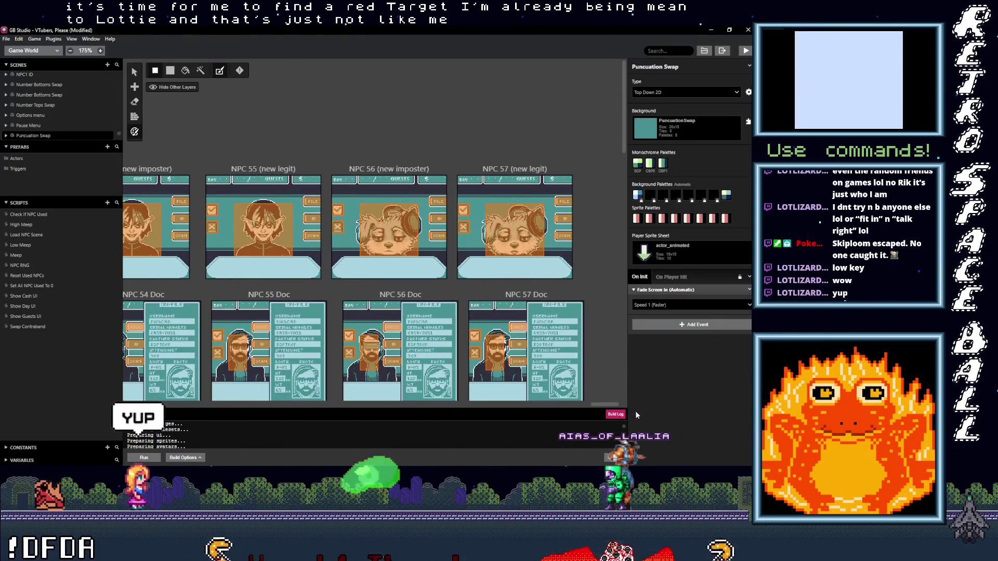
scroll(594, 336, "down", 4)
scroll(594, 336, "down", 5)
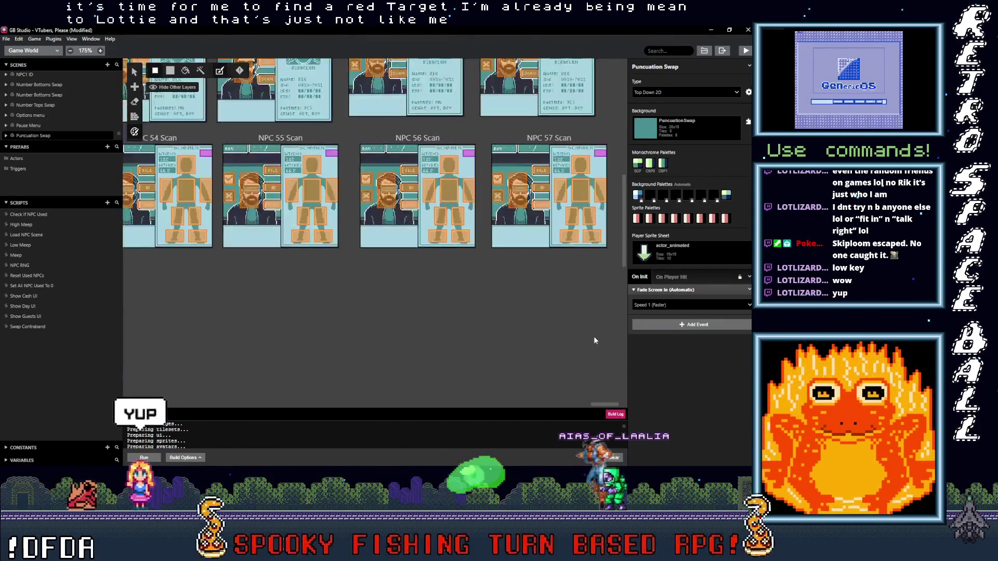
scroll(594, 336, "up", 9)
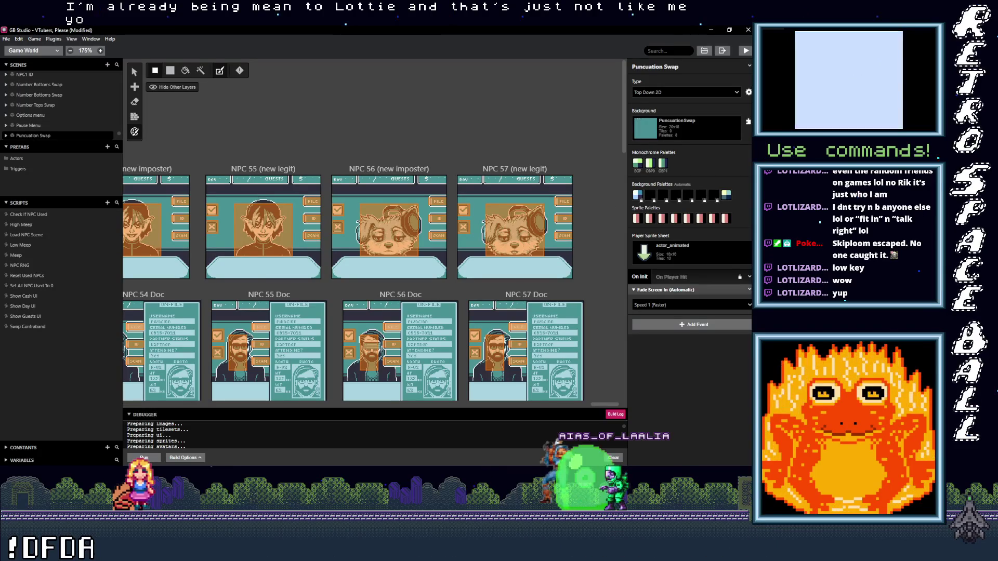
Roll the Chartopia Time Traveler Missions table ten times for mission ideas
mouse_move(757, 121)
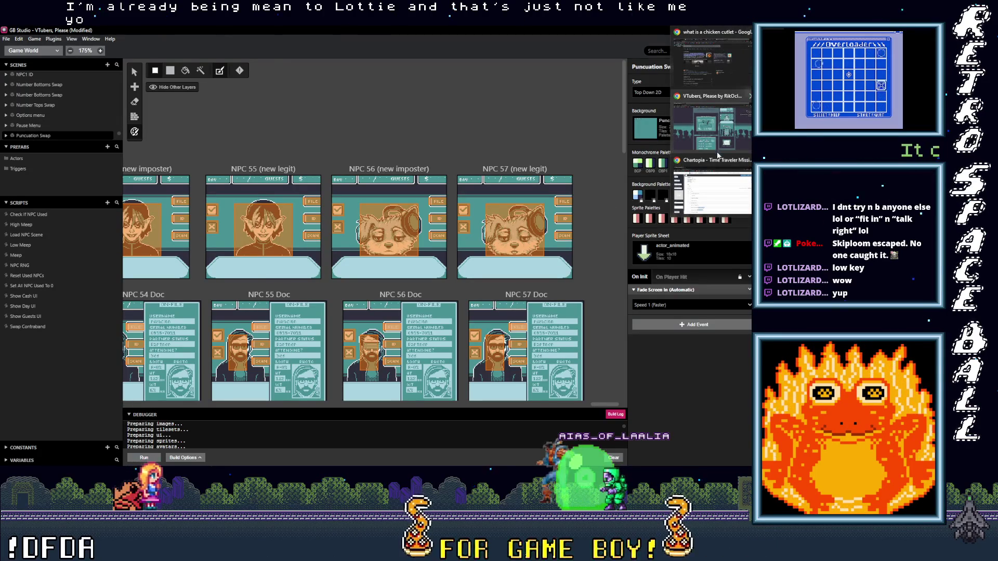
left_click(717, 161)
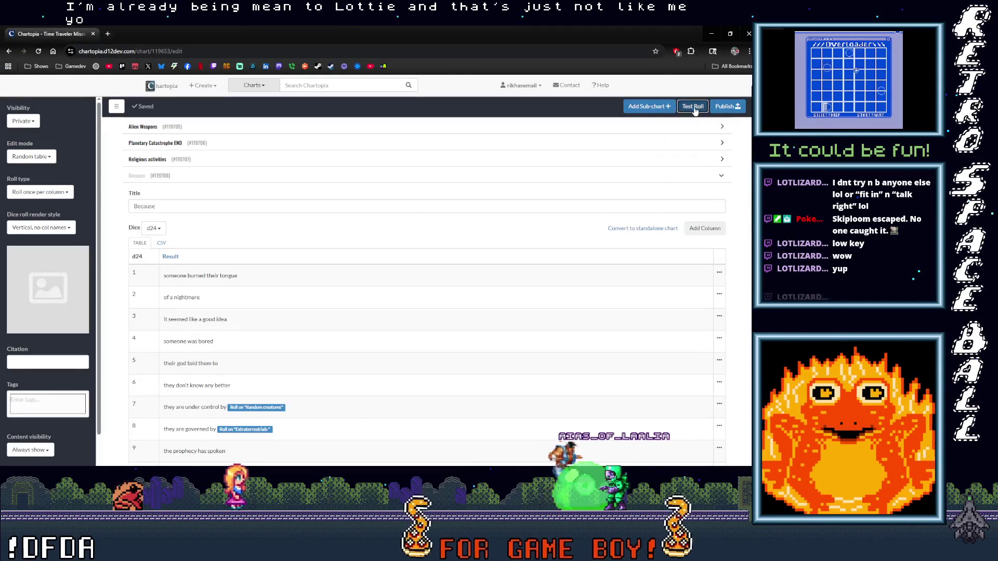
left_click(694, 108)
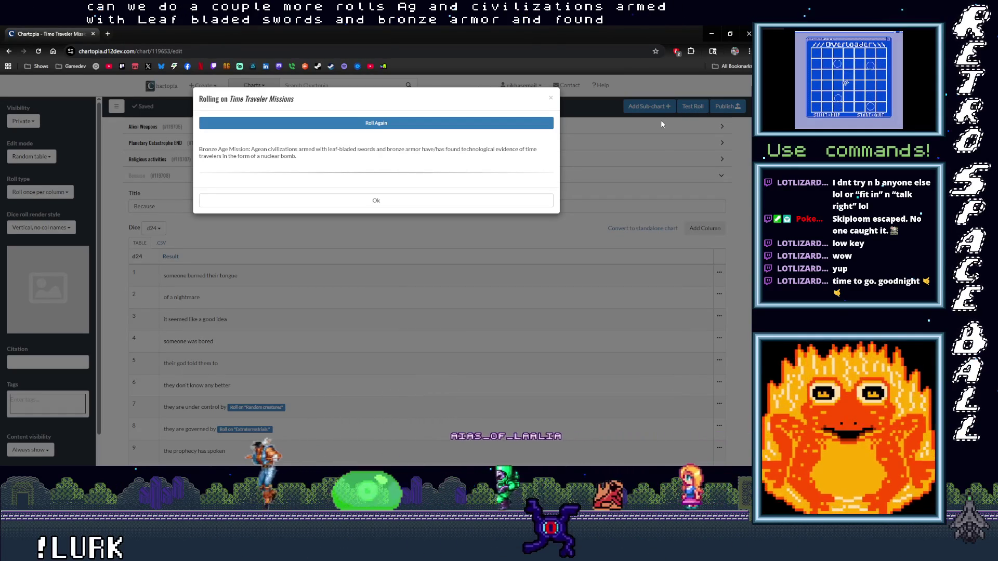
left_click(371, 124)
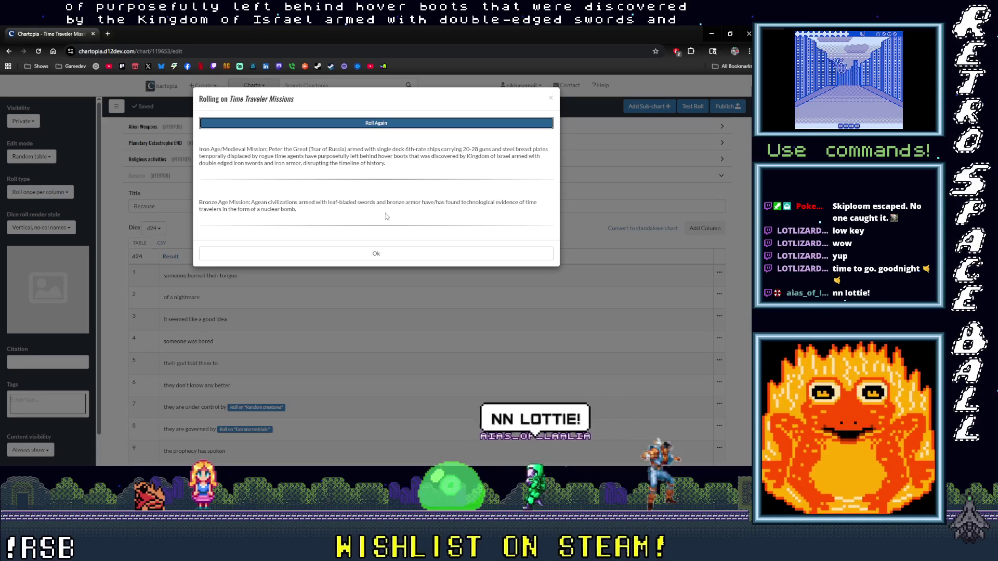
left_click(344, 128)
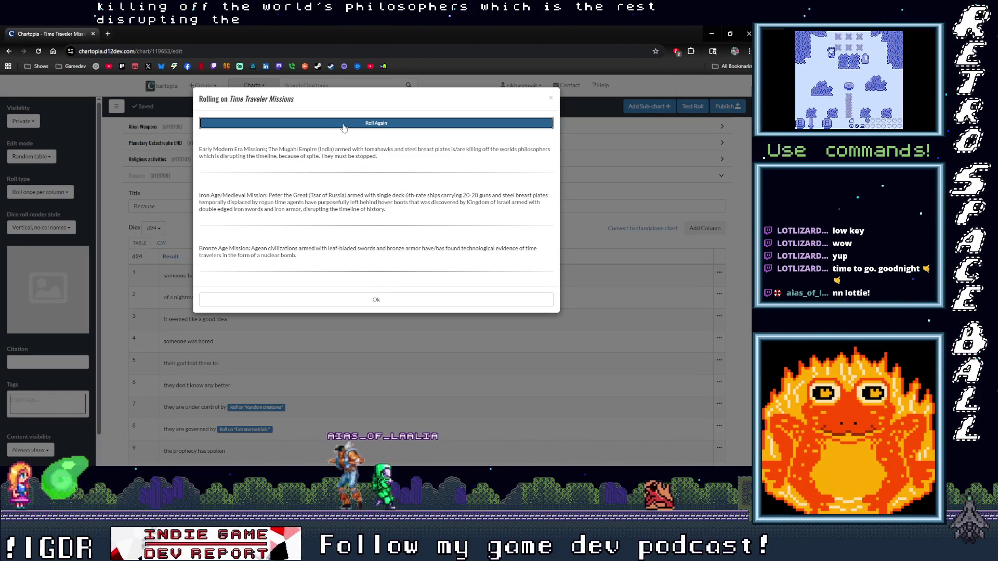
left_click(344, 126)
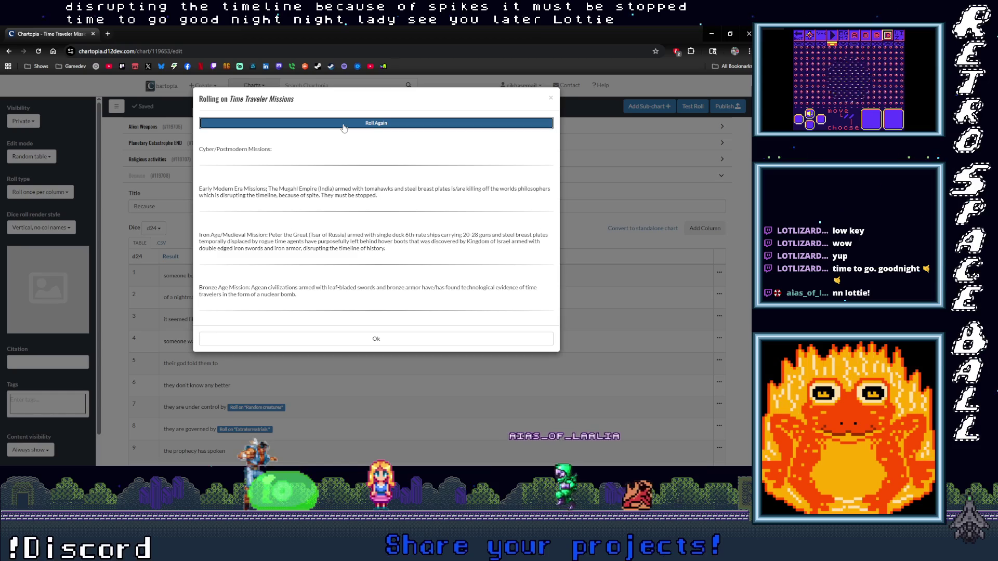
left_click(346, 127)
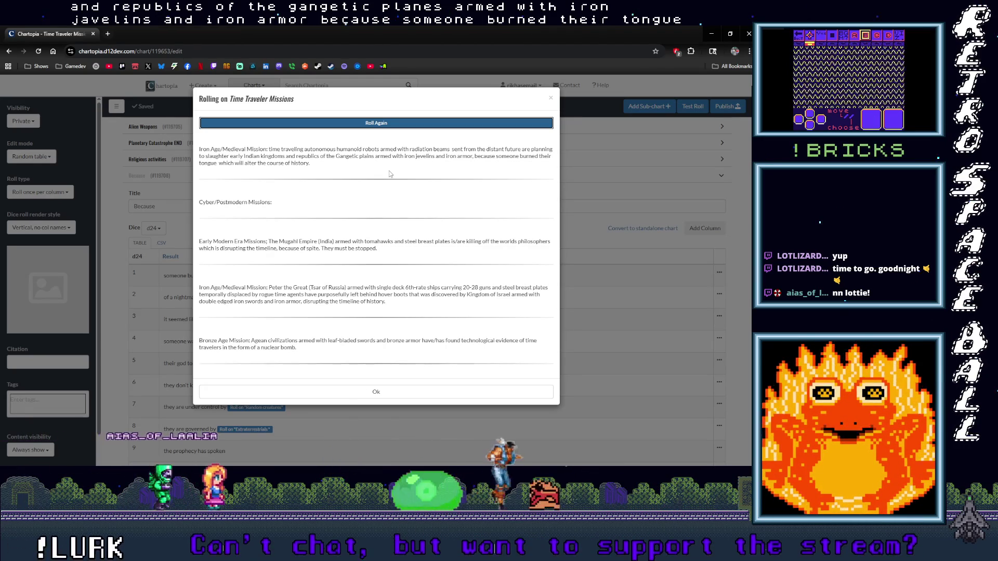
left_click(342, 124)
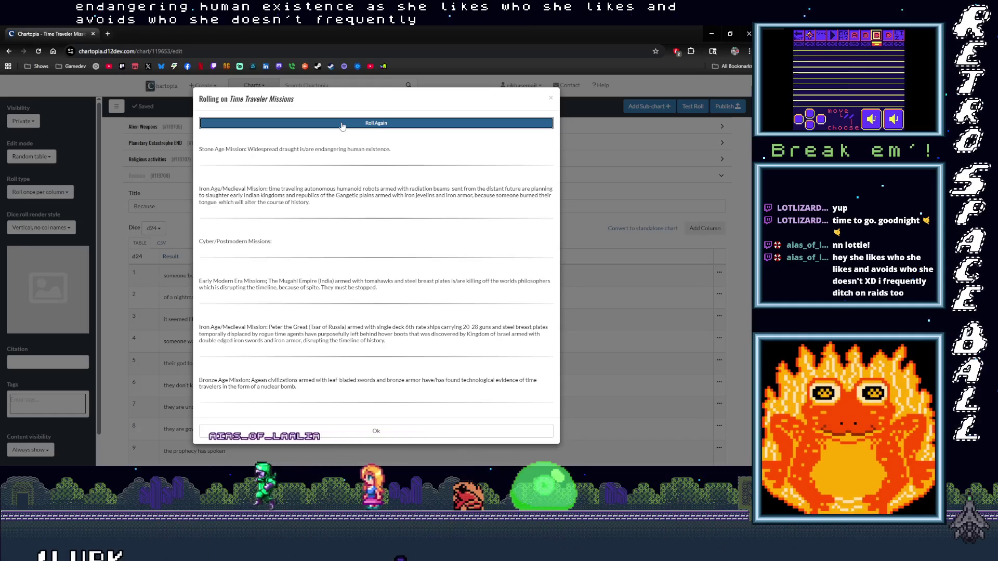
left_click(342, 124)
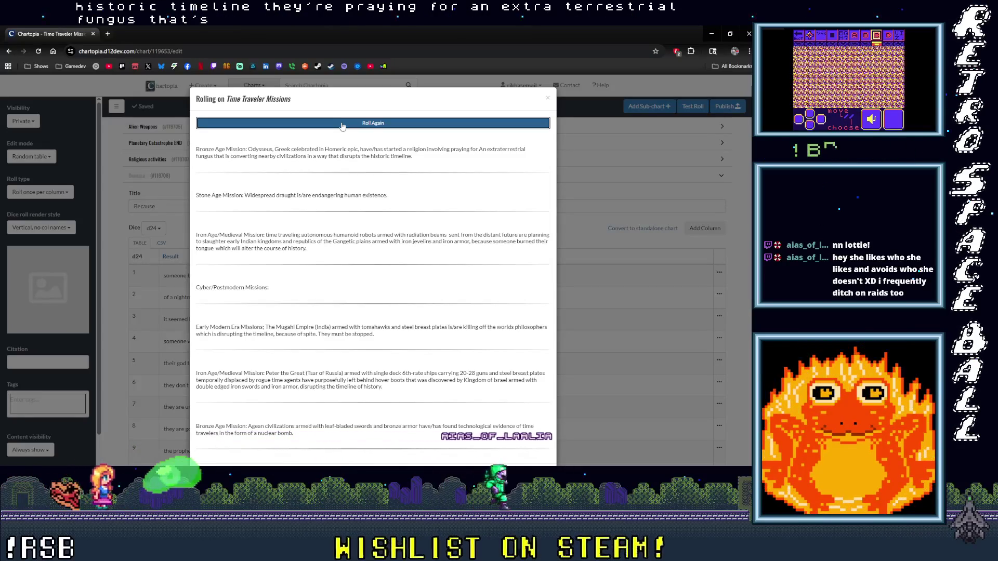
left_click(342, 126)
left_click(342, 126)
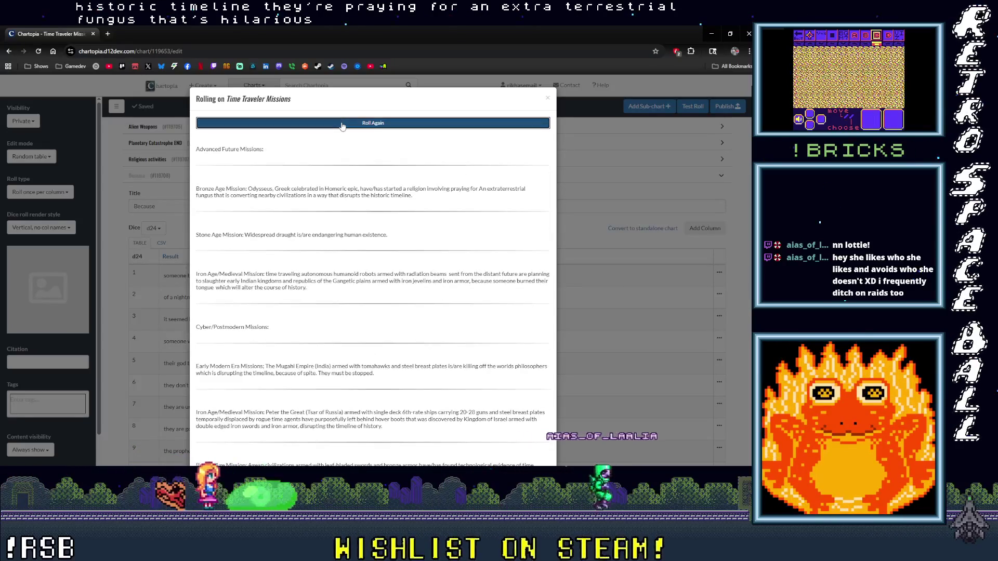
left_click(342, 125)
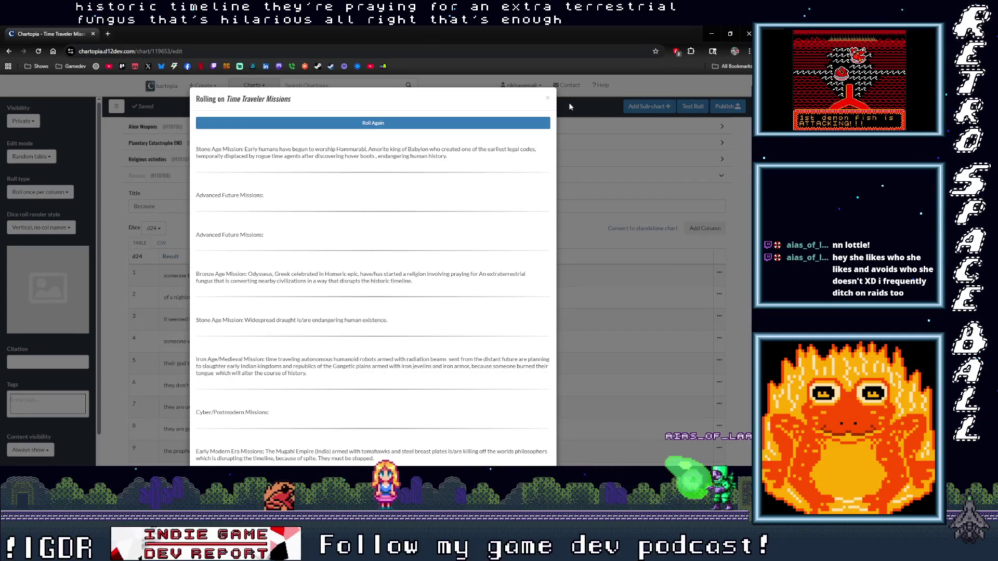
Dismiss the roll results, close Chrome, and save the GB Studio project via File > Save
key("Escape")
left_click(94, 34)
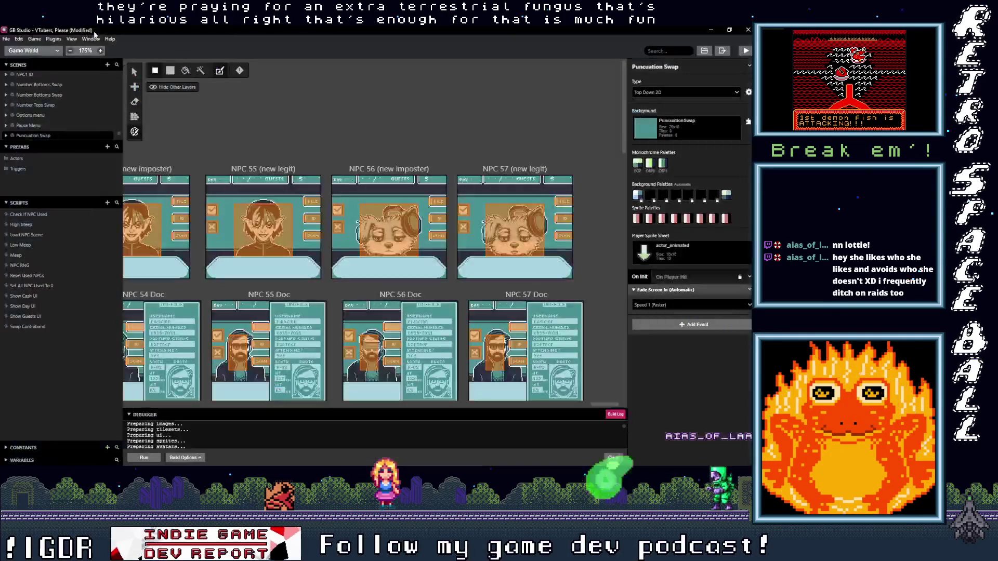
left_click(7, 39)
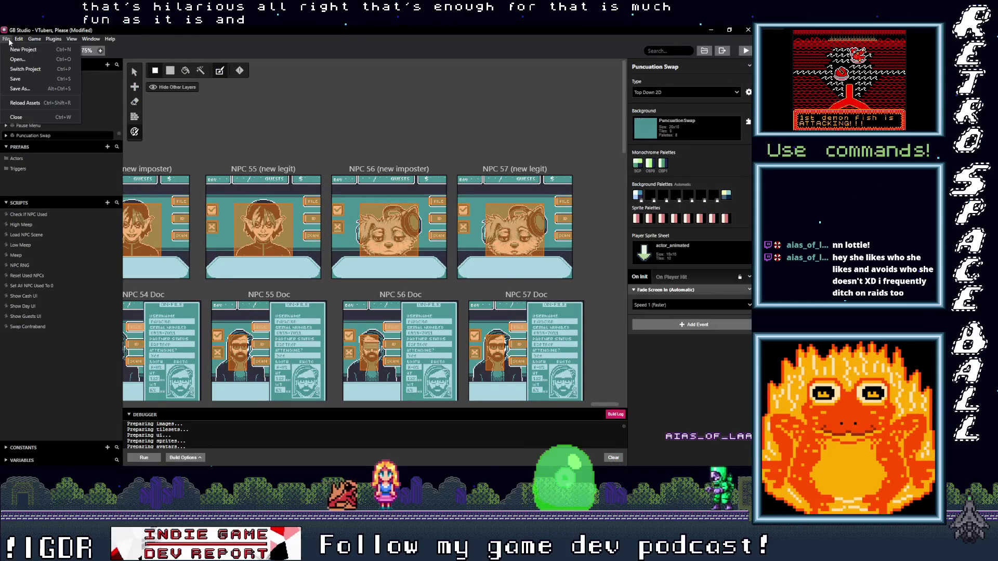
left_click(25, 79)
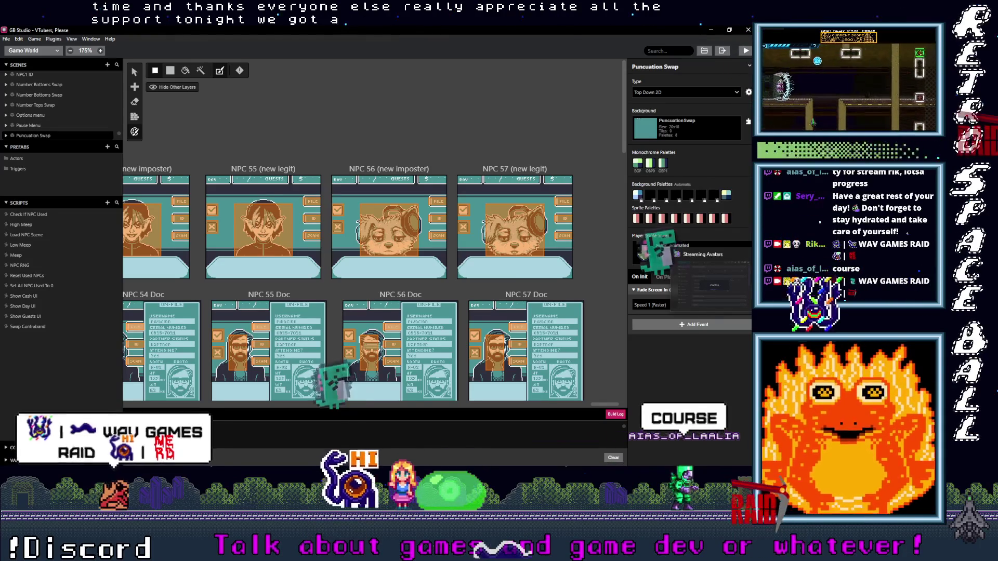
left_click(710, 30)
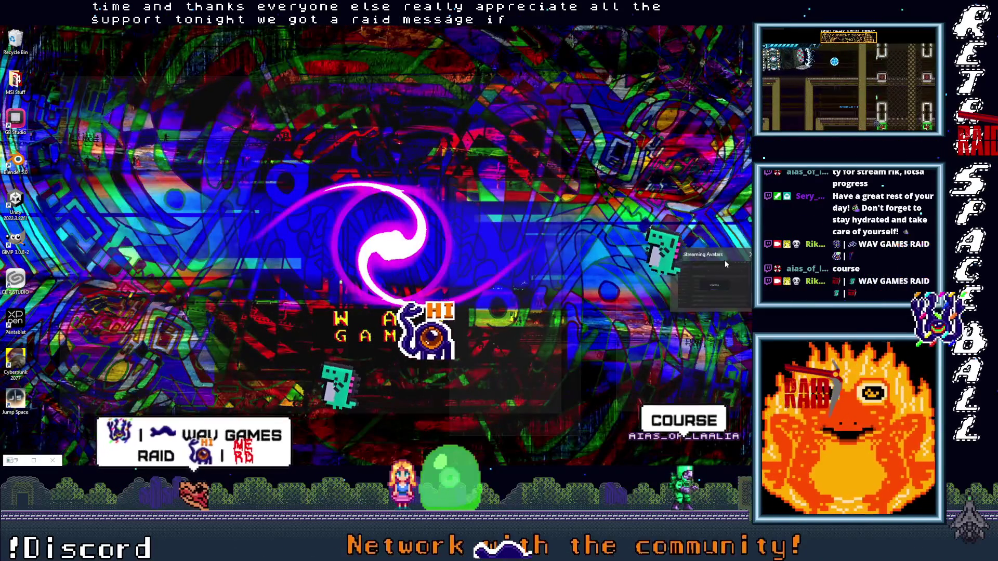
key("alt+Tab")
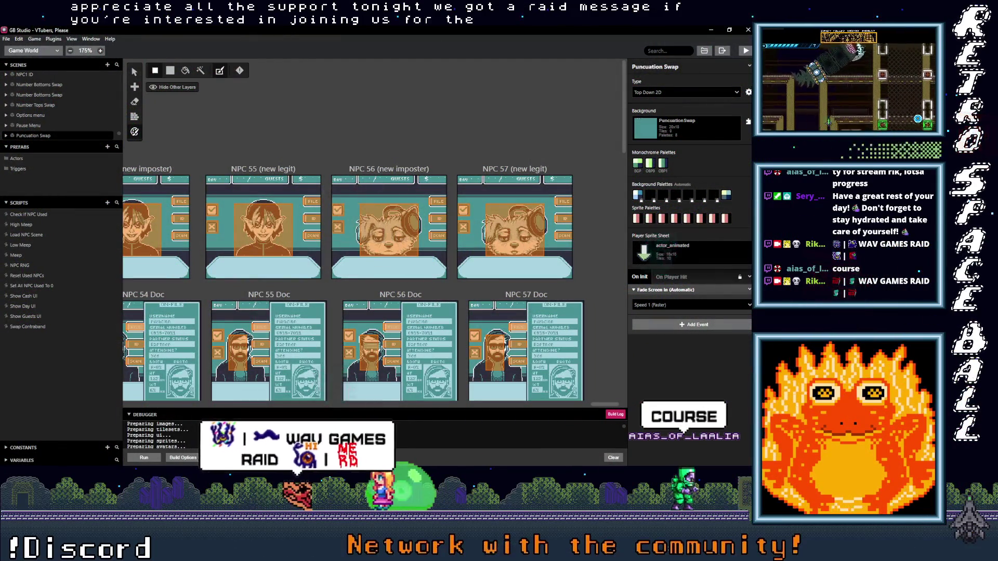